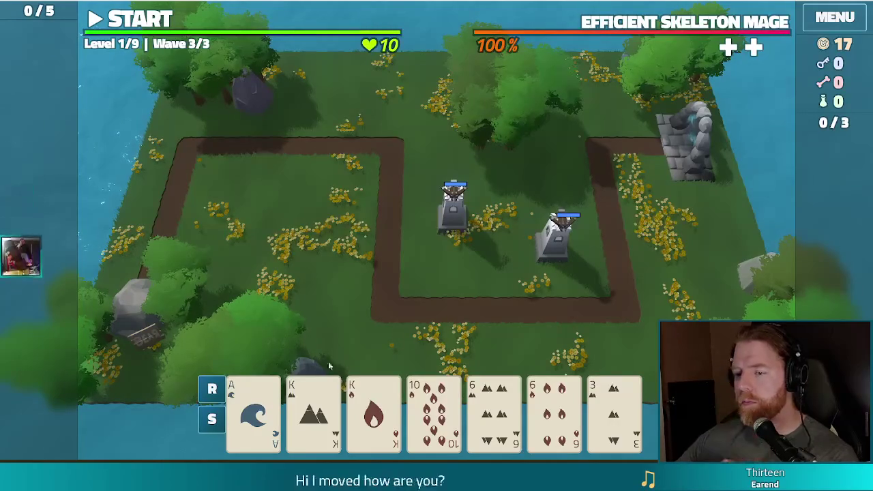
Step: Play Two Pair with both Kings and a 6 to build a Ballista Tower inside the upper-left bend, then lower the volume
left_click(313, 409)
left_click(373, 410)
left_click(553, 412)
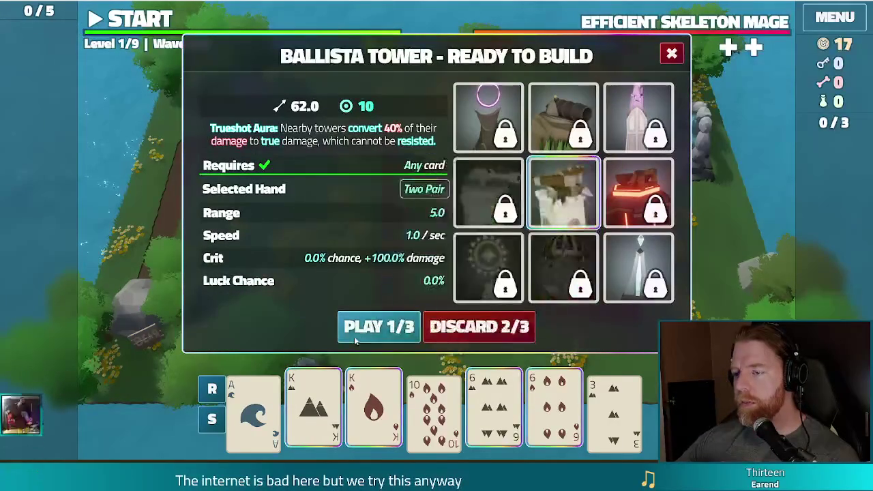
left_click(375, 325)
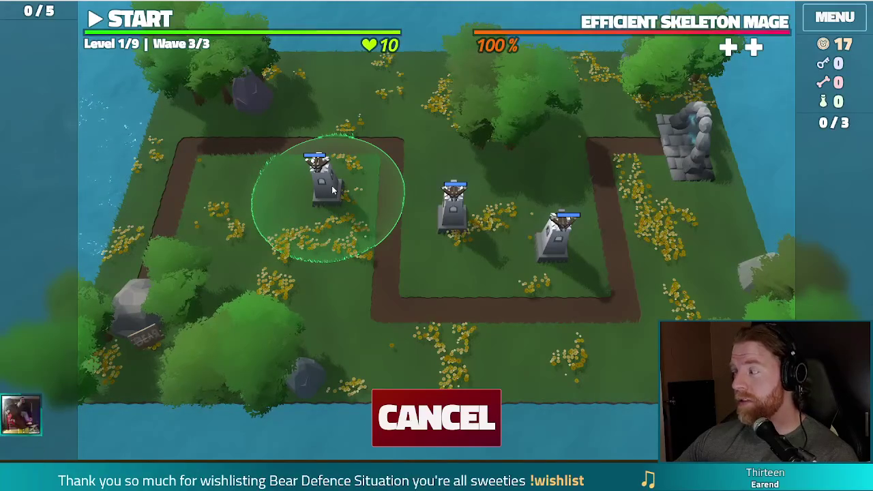
left_click(330, 181)
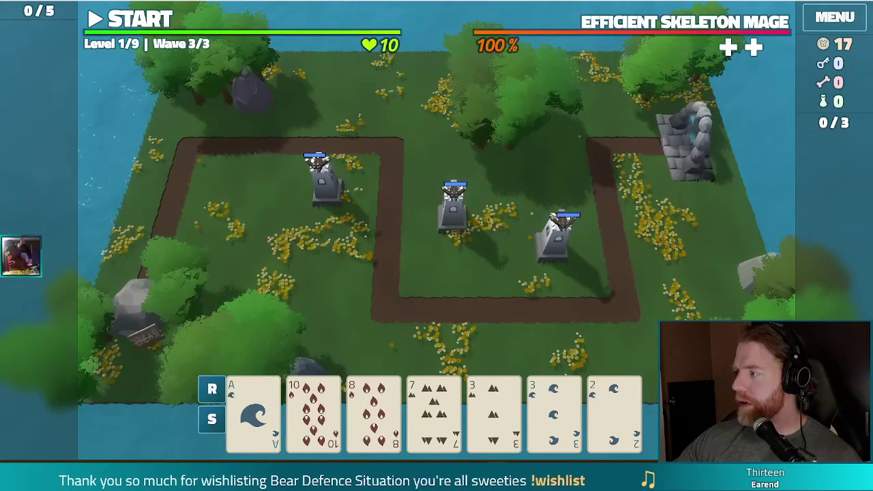
key("Down")
key("Down")
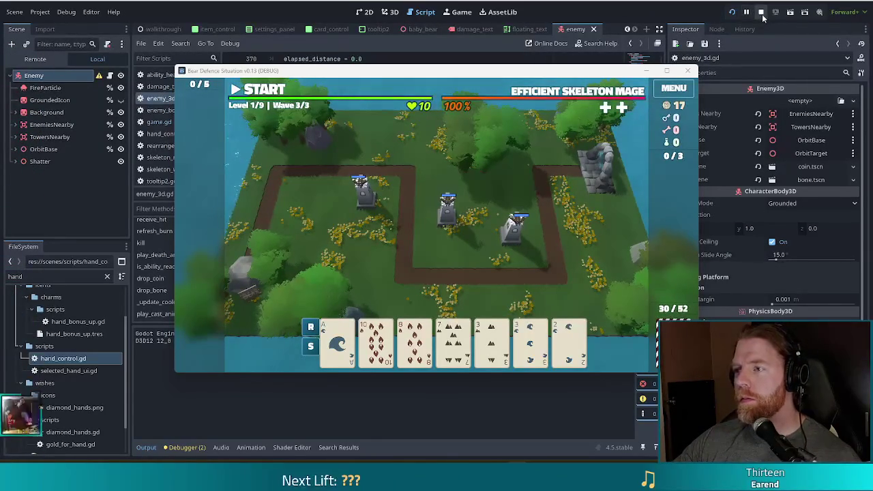
Step: Stop the running game, open game.gd in the script editor and start a text search
left_click(761, 13)
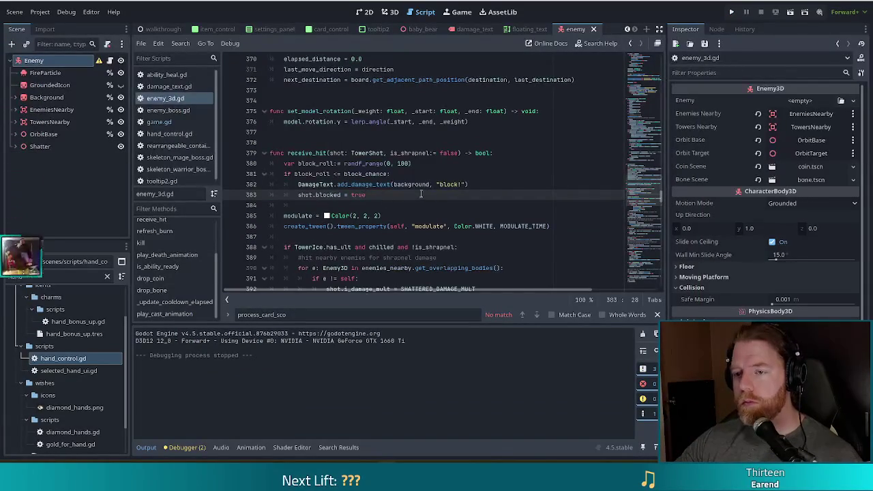
left_click(166, 123)
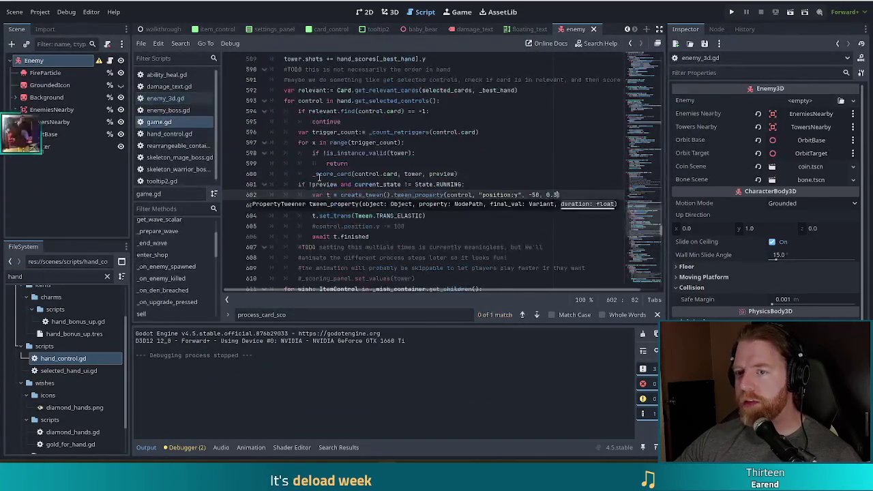
left_click(399, 153)
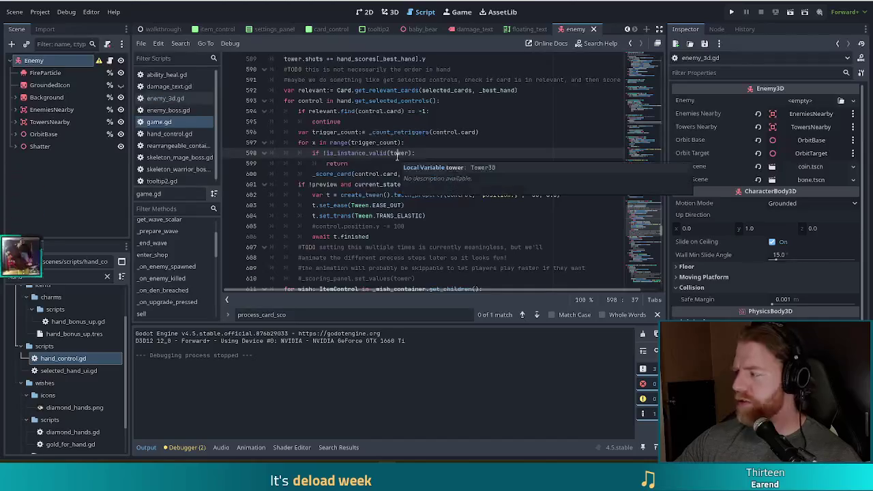
key("ctrl+f")
Step: Search for 'breach', jump to _on_den_breached, and review its lives -= 1 and body.kill() lines
type("breach")
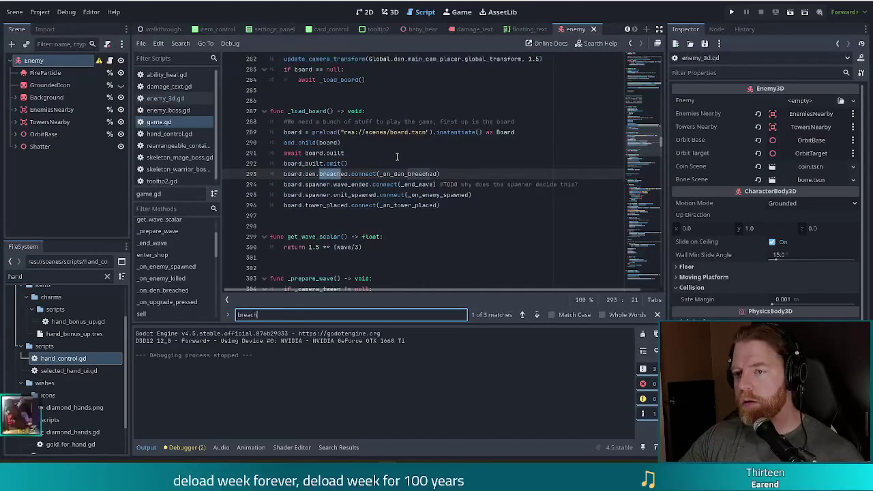
left_click(416, 173, "ctrl")
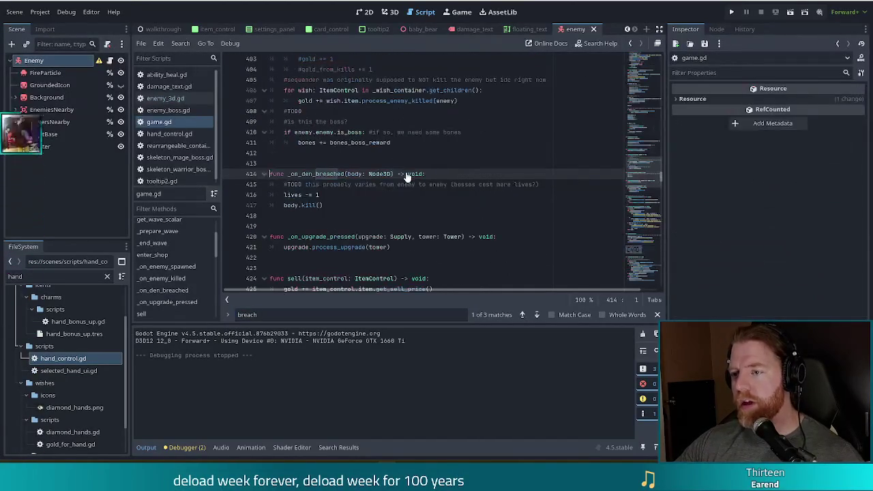
left_click_drag(320, 195, 279, 195)
left_click(321, 195)
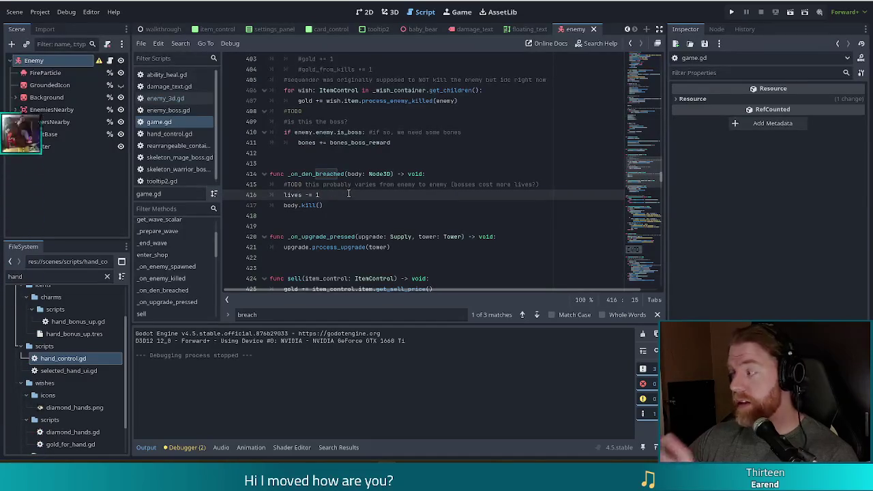
left_click_drag(328, 194, 283, 195)
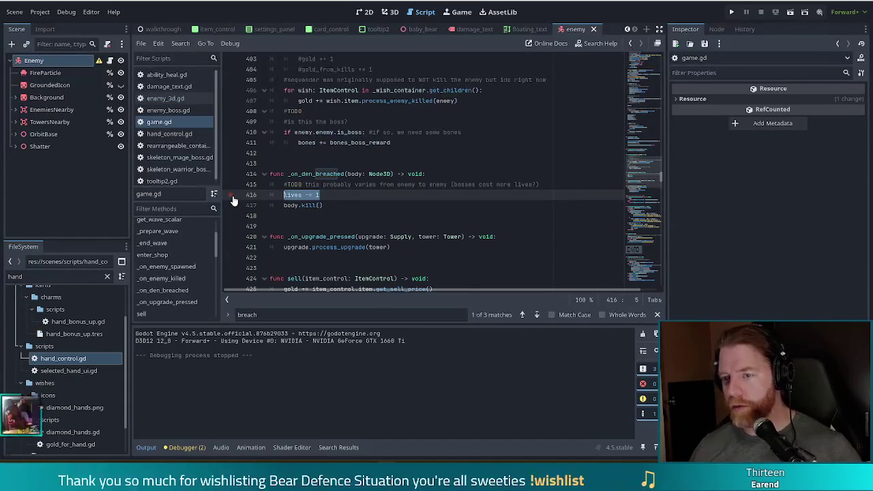
left_click(330, 206)
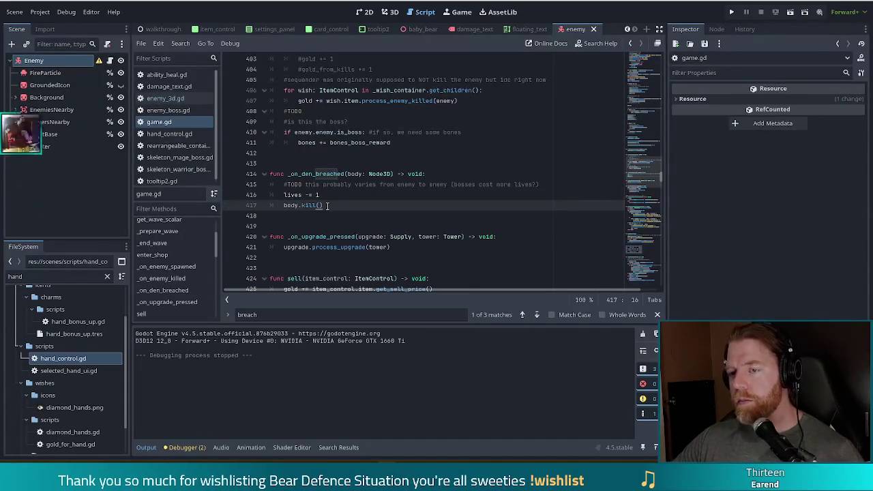
left_click_drag(329, 206, 283, 205)
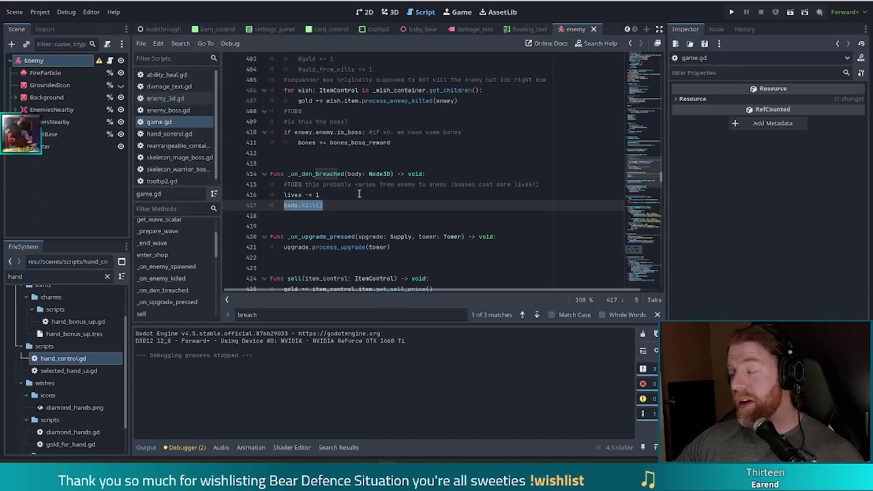
left_click(337, 207)
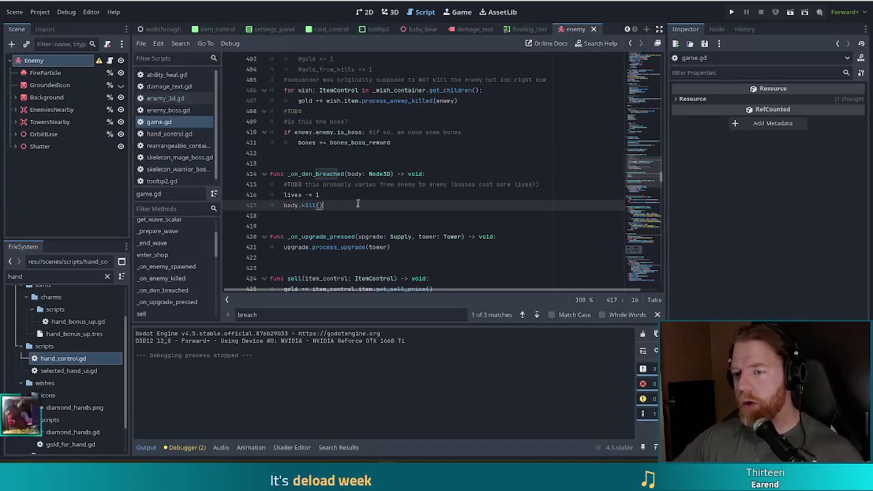
Step: Start a new line under the TODO noting the body probably needs a breach function
left_click(544, 185)
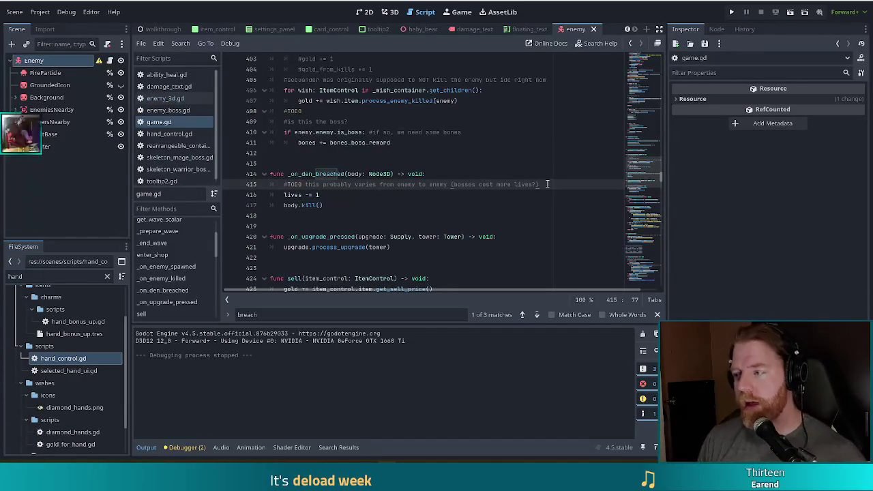
key("Return")
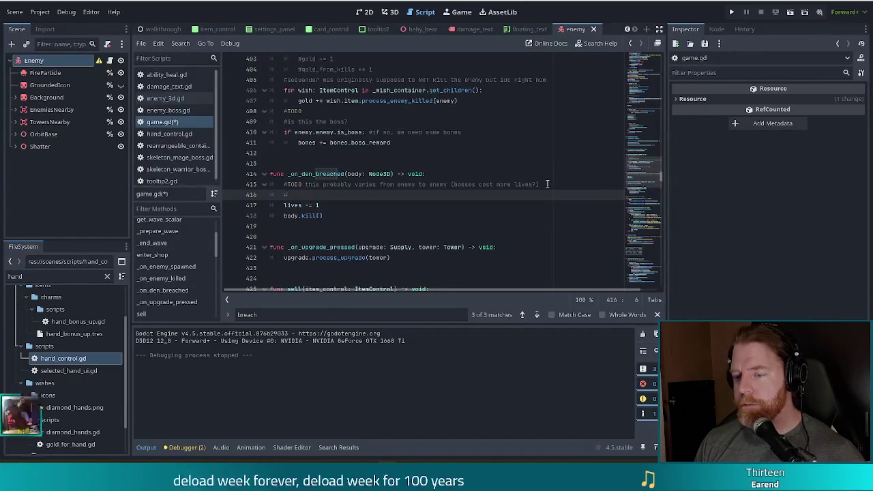
type("#")
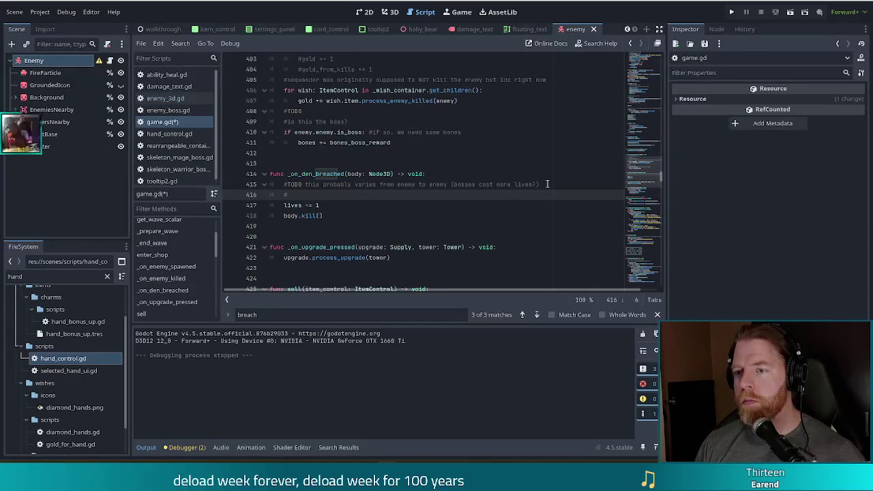
type("bodyprobably needs")
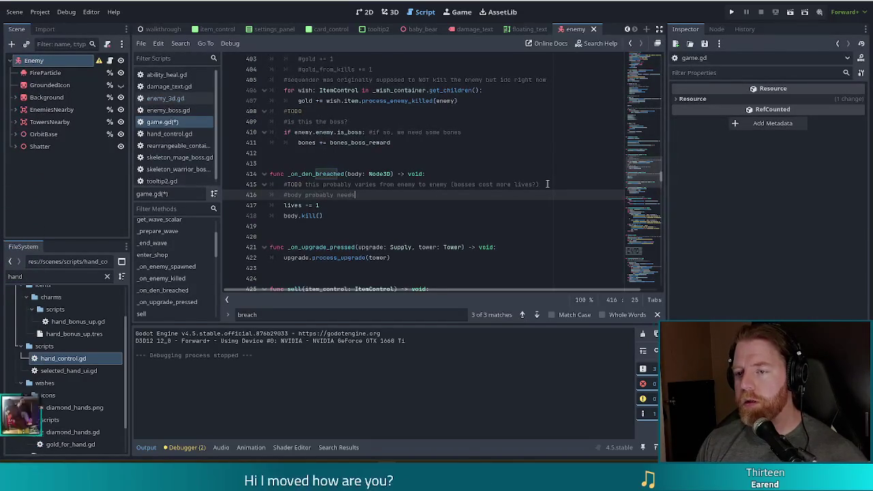
type("bread")
type("ch function")
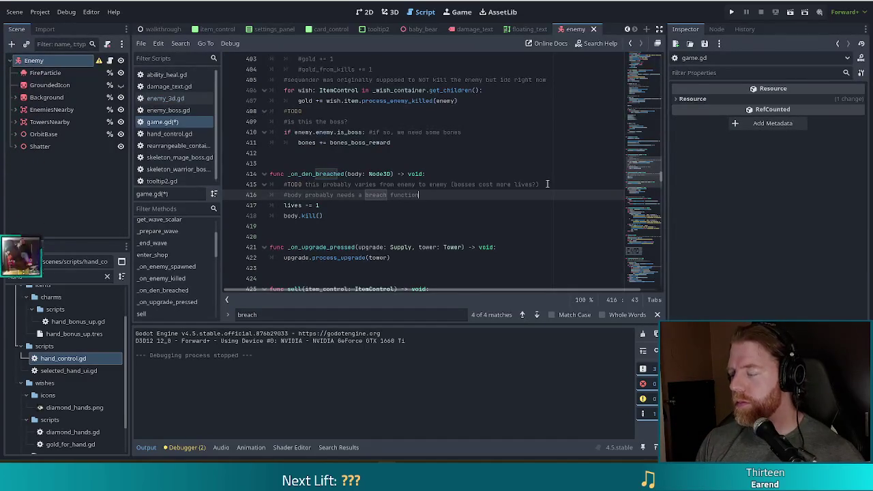
Step: Add a blank line below the breach-function comment
key("Return")
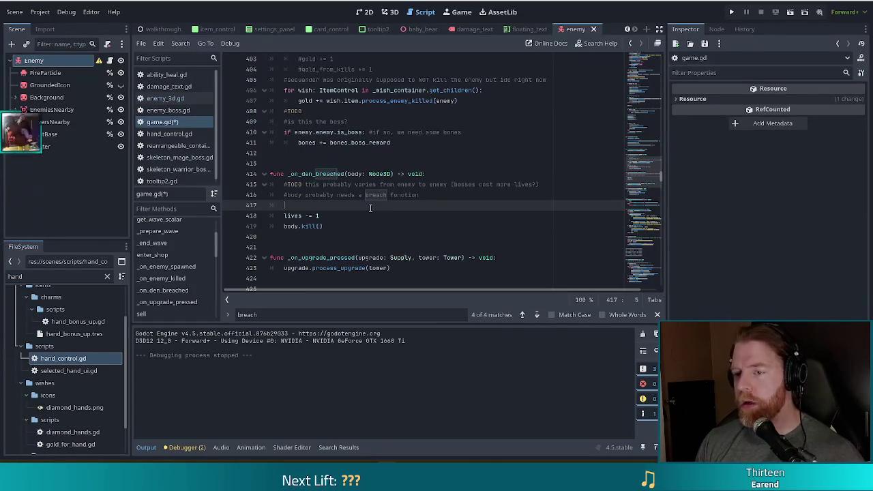
Step: Add the comment '#cave highlighting, flash red, maybe shake it a little'
type("#")
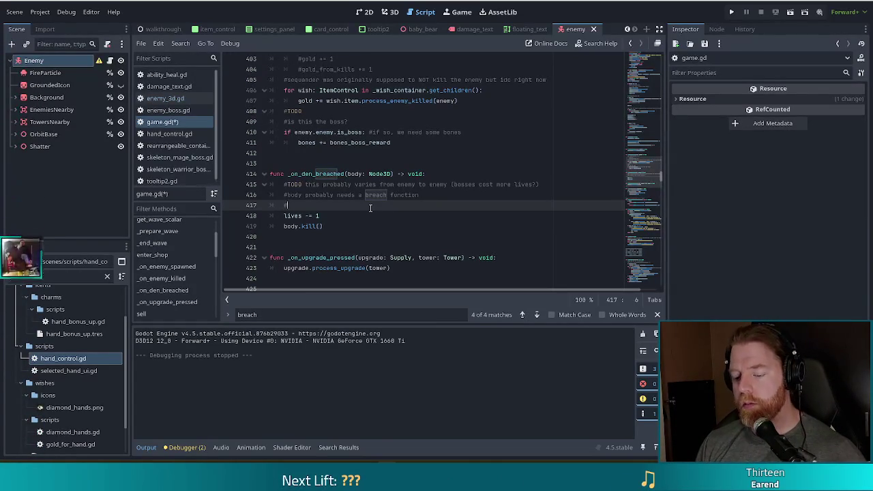
type("cave high")
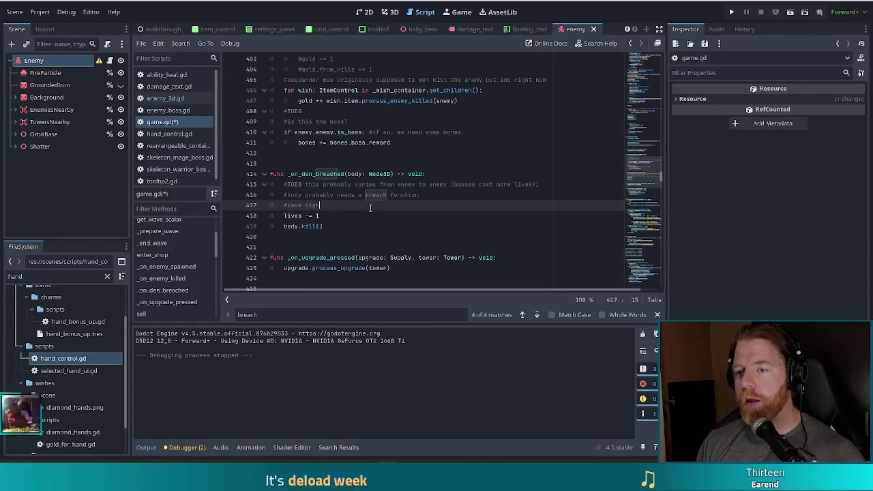
type("lighting, ")
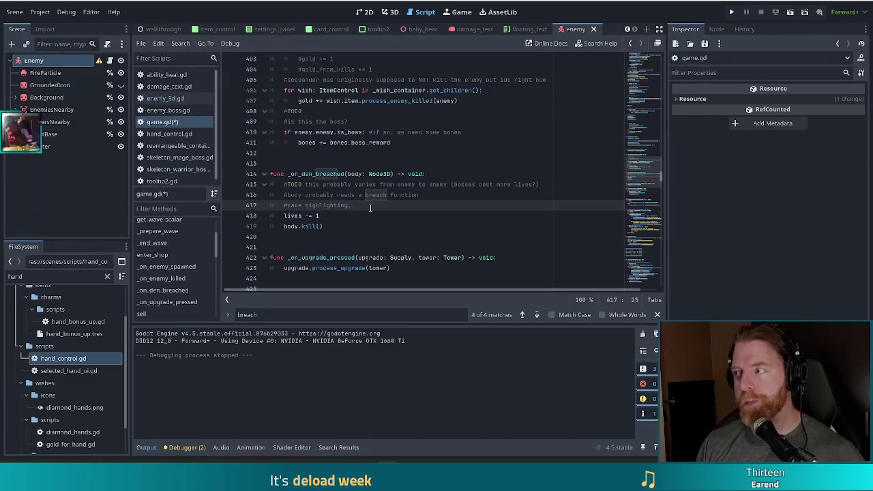
type("flash red, ")
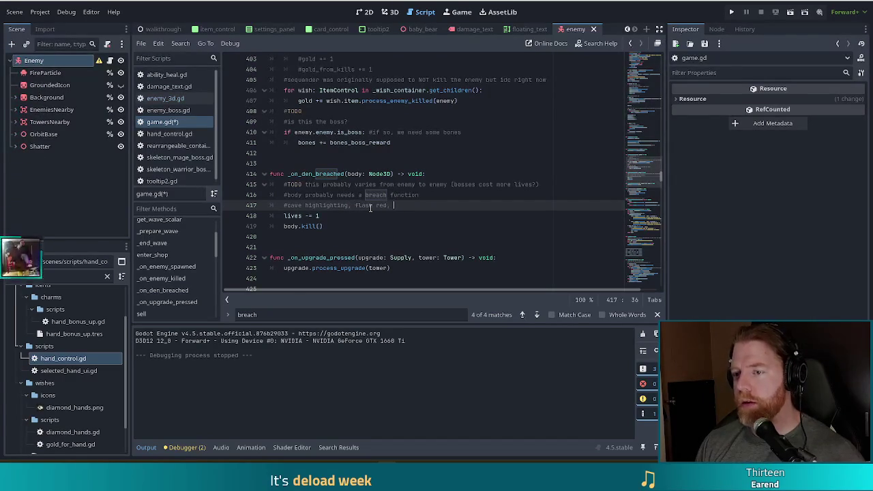
type("maybe shake it a lit")
type("tle")
key("BackSpace")
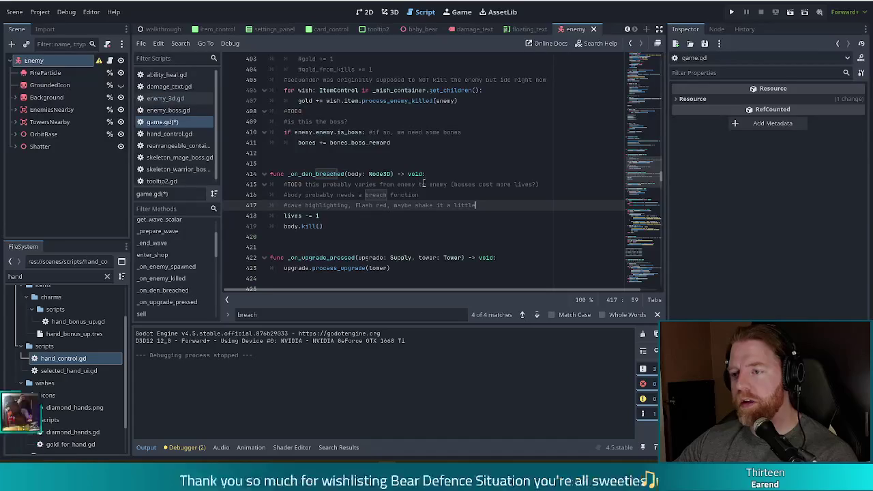
Step: Review the comment lines in _on_den_breached, ending at the TODO comment
left_click(448, 194)
scroll(448, 194, "down", 2)
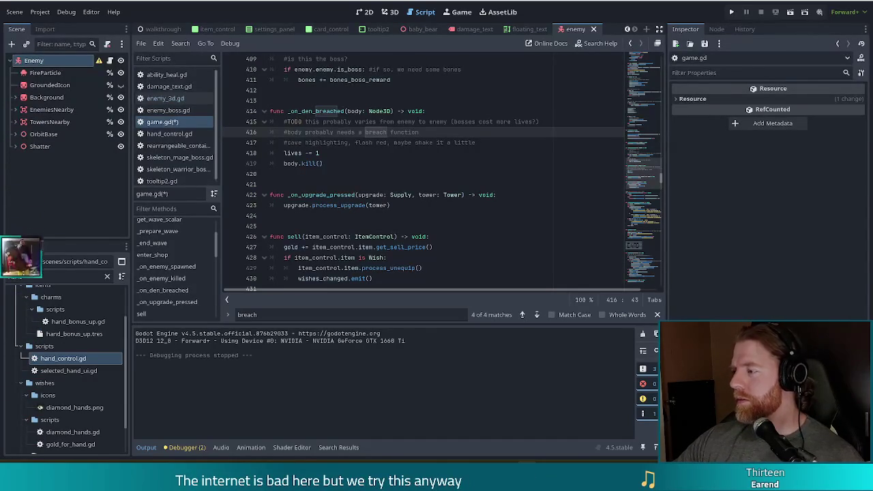
left_click(347, 162)
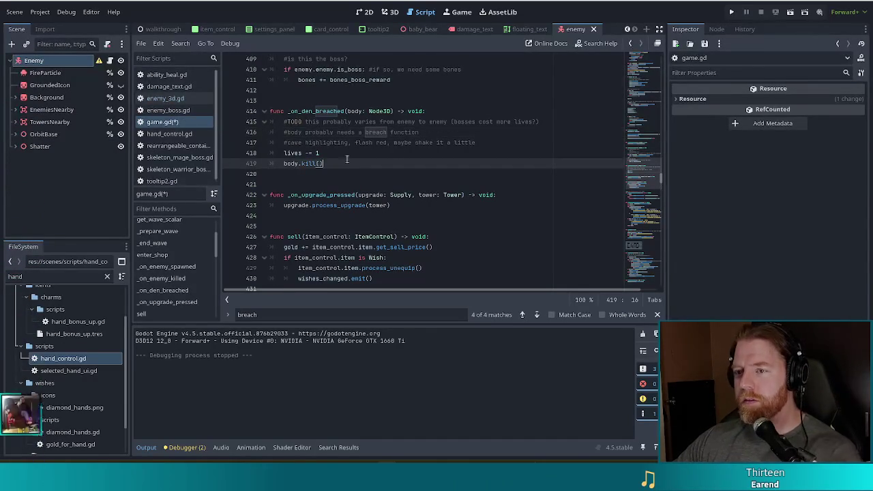
left_click(512, 143)
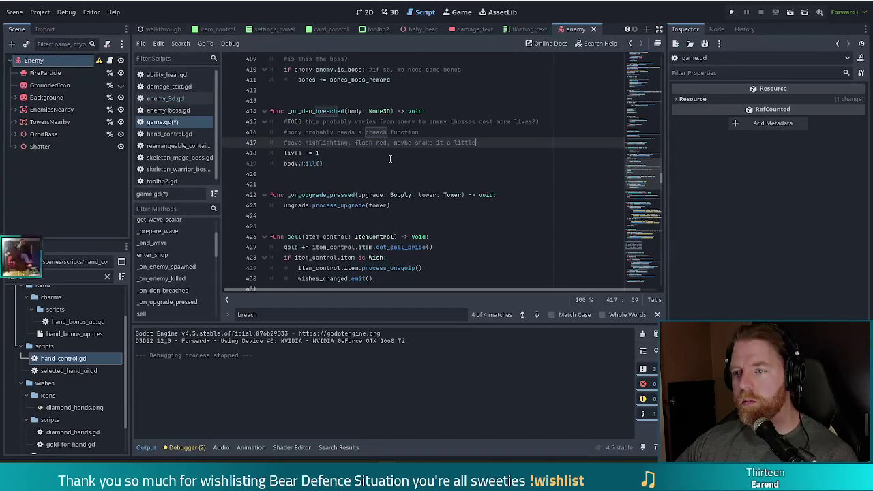
left_click(552, 121)
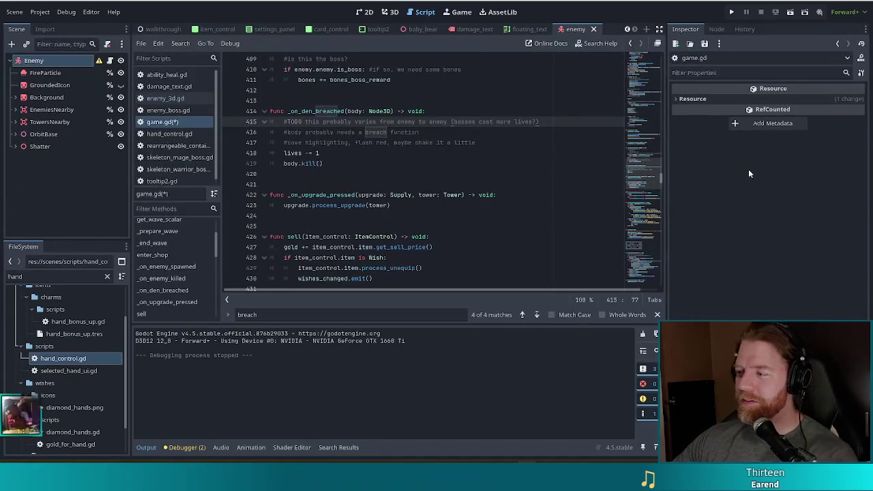
left_click(394, 165)
left_click(501, 144)
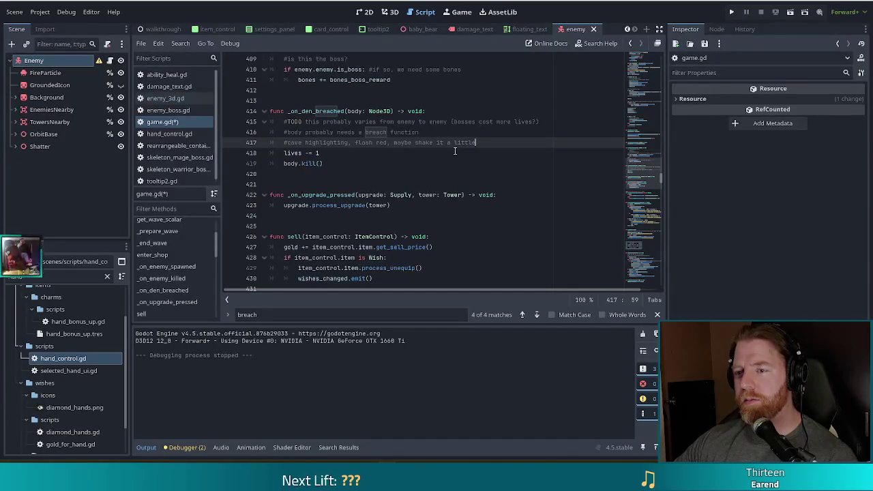
left_click(335, 142)
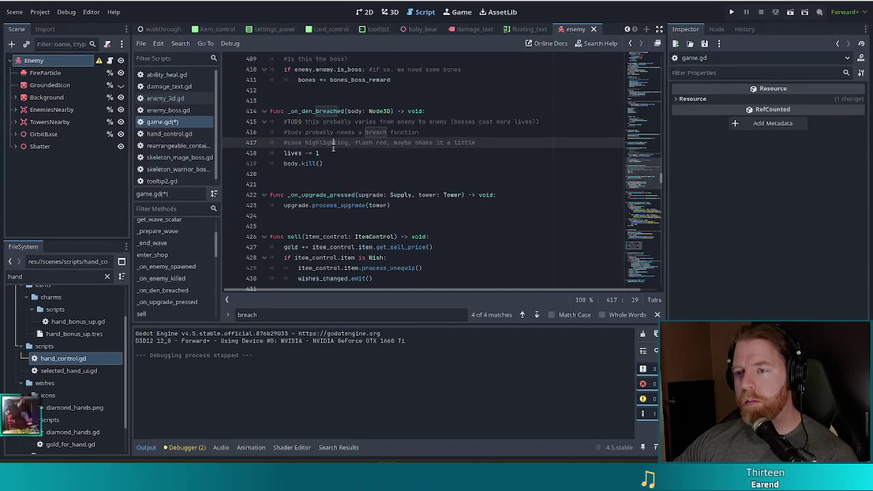
left_click_drag(542, 123, 548, 113)
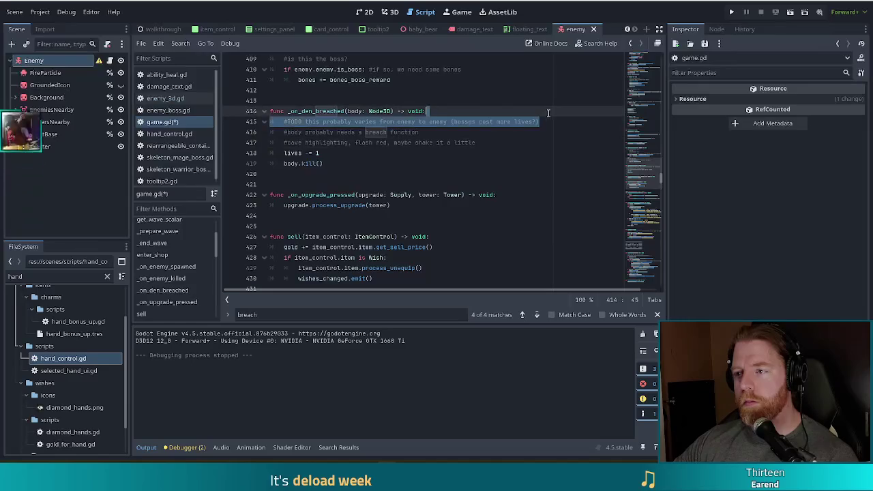
mouse_move(321, 153)
left_mouse_down()
mouse_move(286, 153)
mouse_move(480, 142)
left_mouse_up()
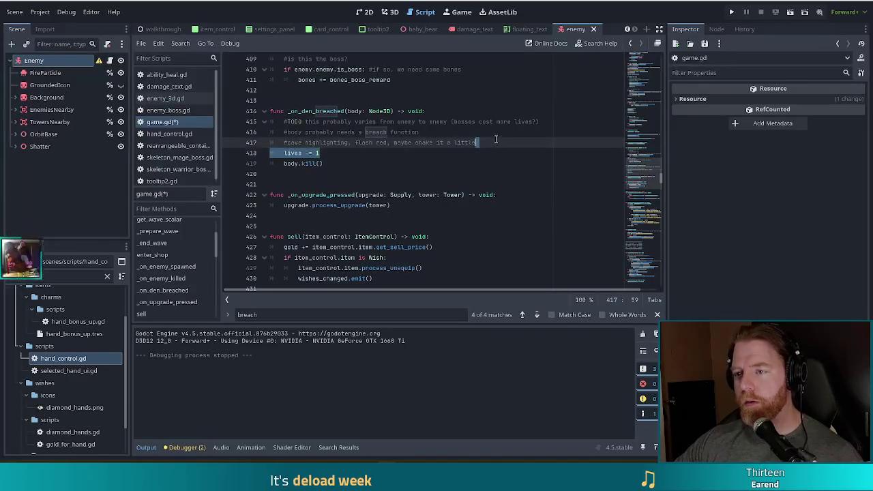
Step: Move the lives -= 1 line up so it sits directly under the TODO comment
key("ctrl+x")
left_click(538, 121)
key("ctrl+v")
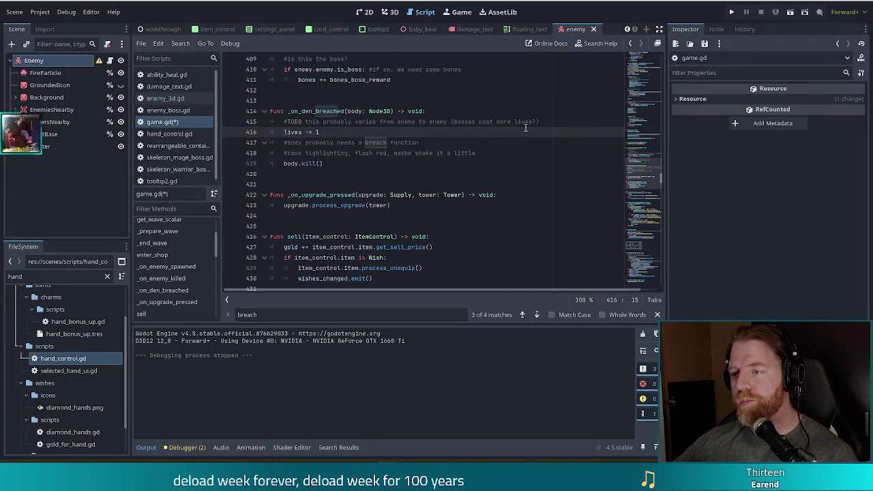
key("Home")
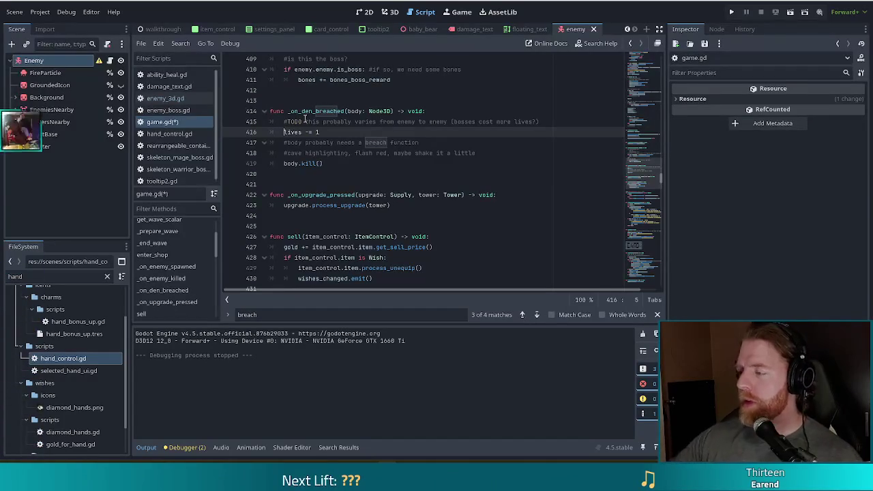
left_click(338, 164)
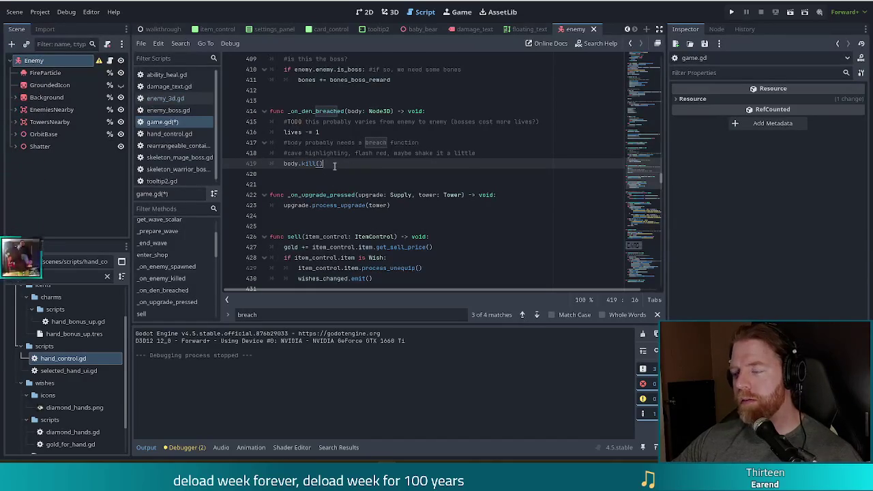
left_click(554, 125)
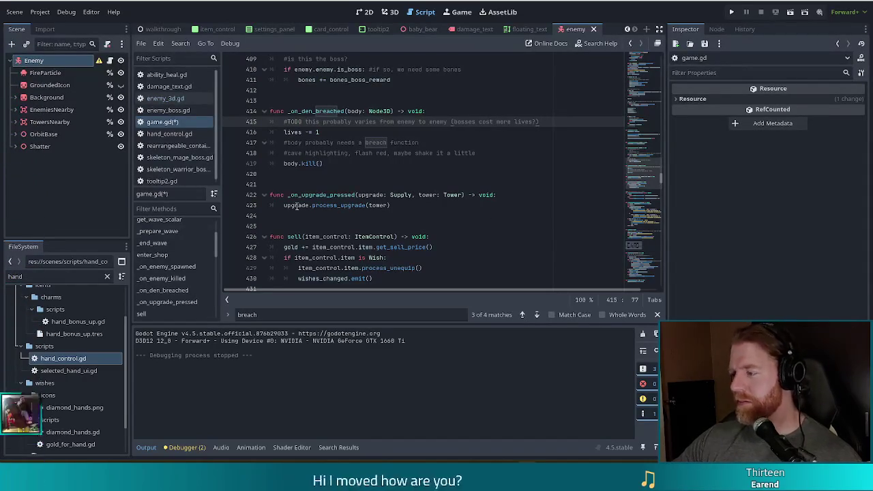
Step: Check the body.kill() and TODO lines in _on_den_breached, then go to blank line 424
left_click(338, 166)
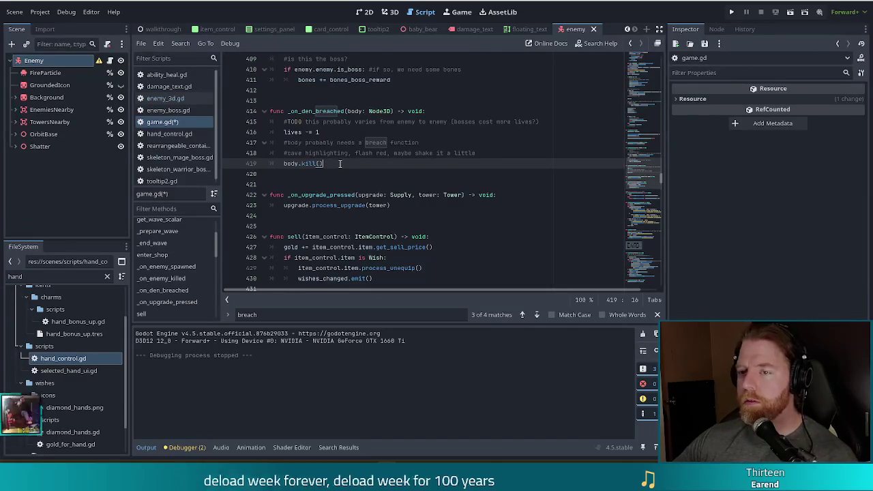
left_click(544, 125)
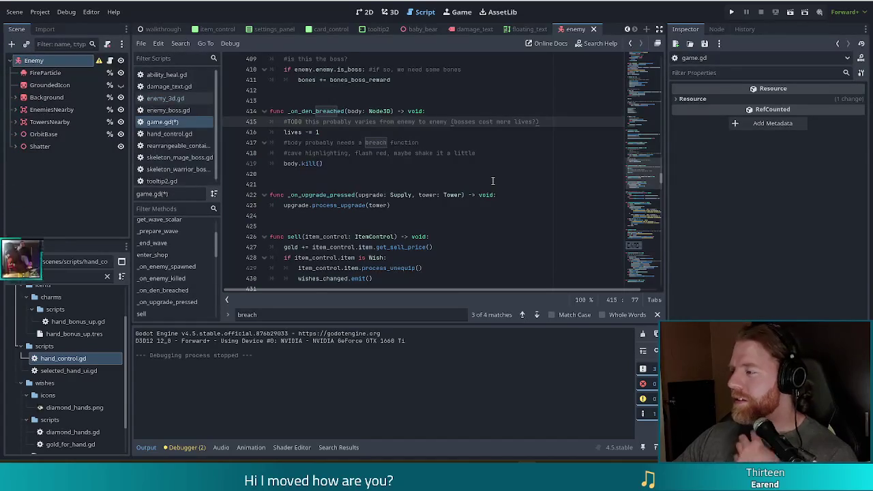
left_click(455, 216)
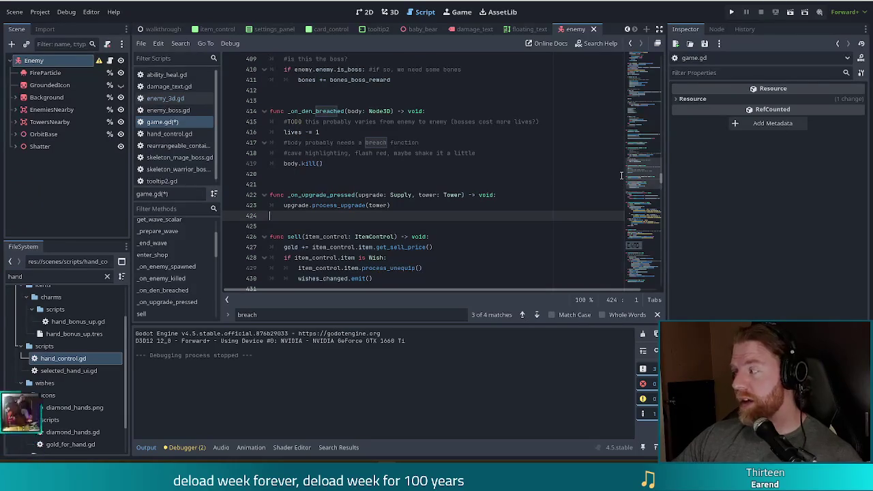
left_click(443, 206)
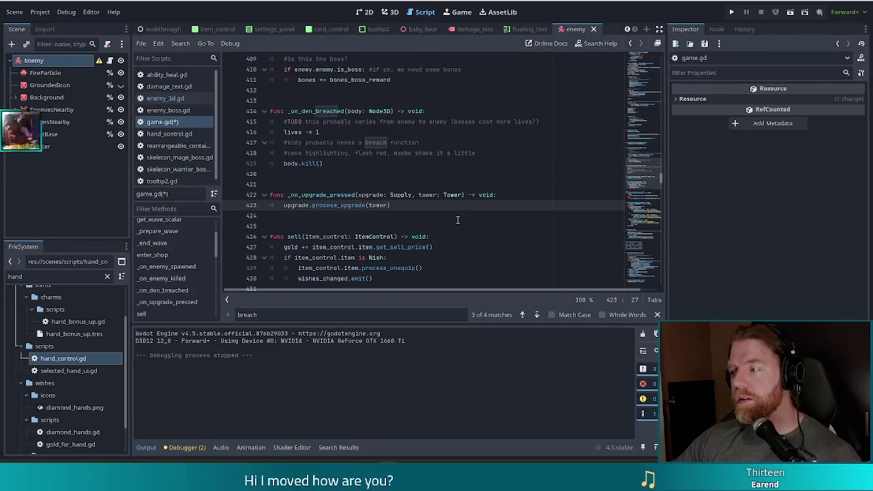
left_click(431, 221)
left_click(347, 129)
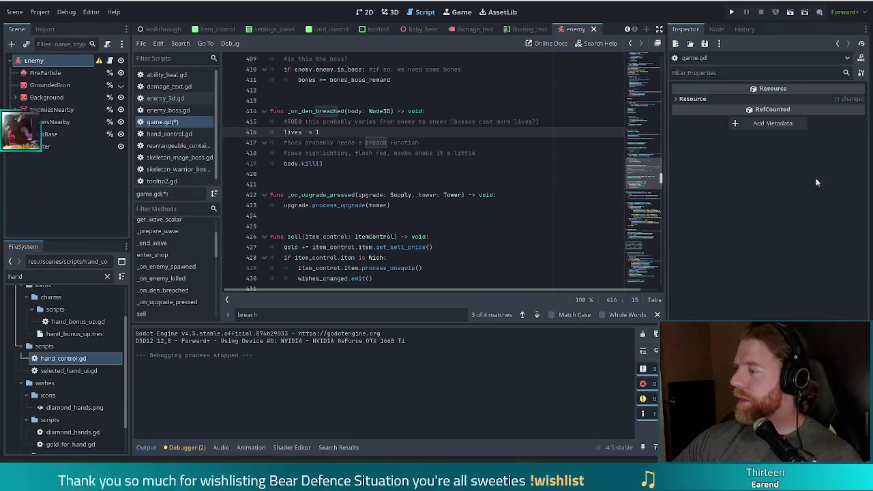
left_click(340, 153)
left_click(340, 163)
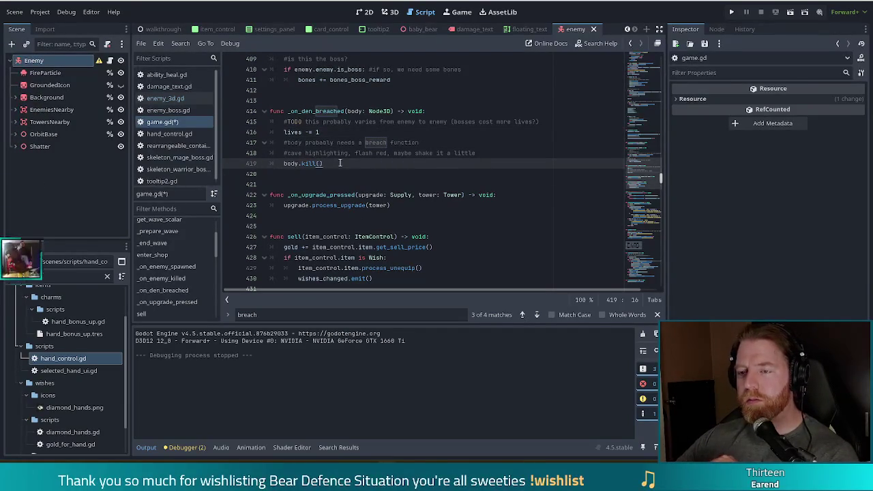
left_click(337, 133)
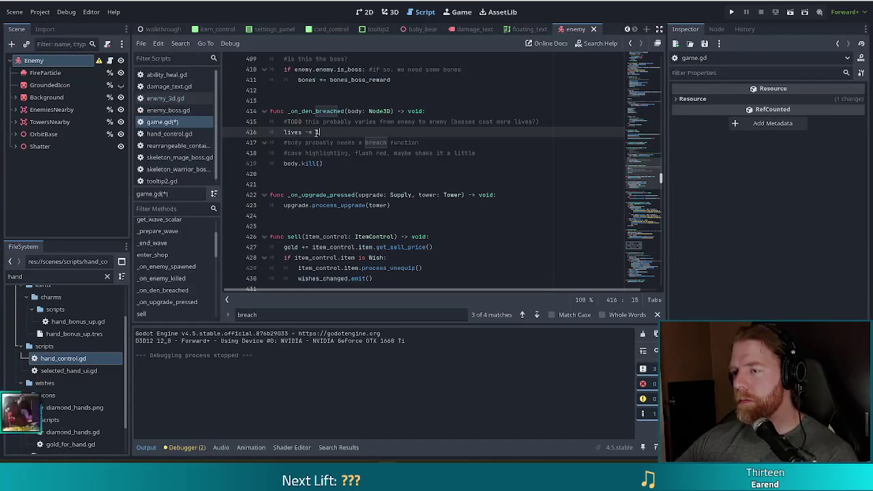
Step: Make line 416 read 'if lives -= 1', then move to blank line 420
type("1")
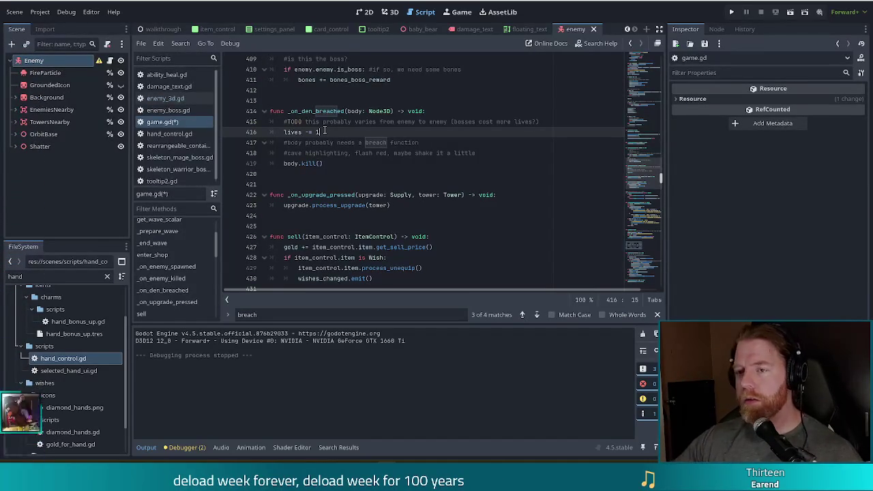
key("Home")
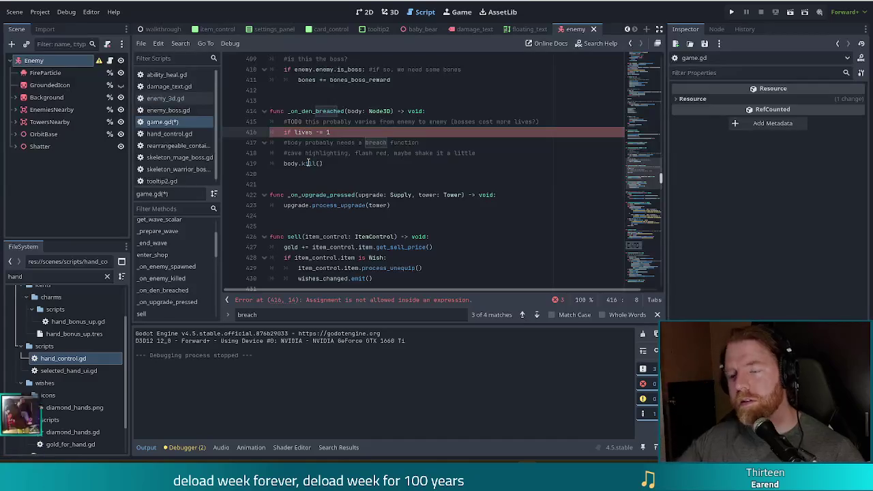
key("End")
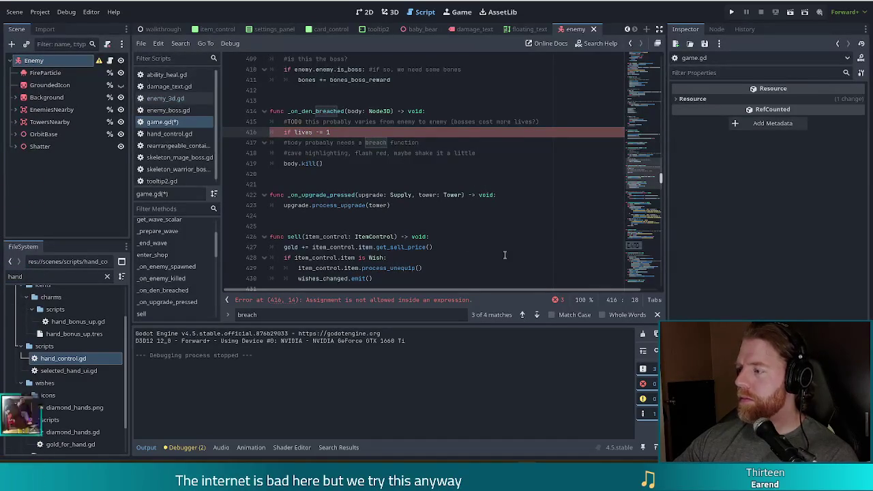
left_click(403, 178)
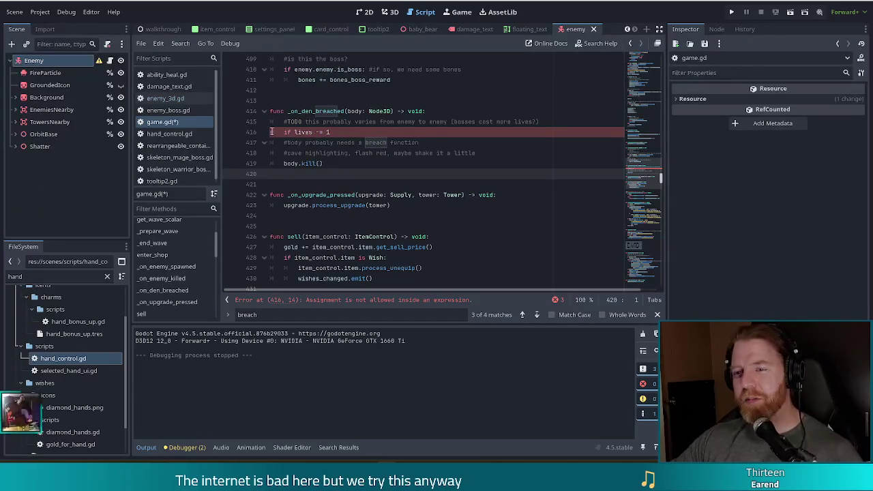
left_click(295, 133)
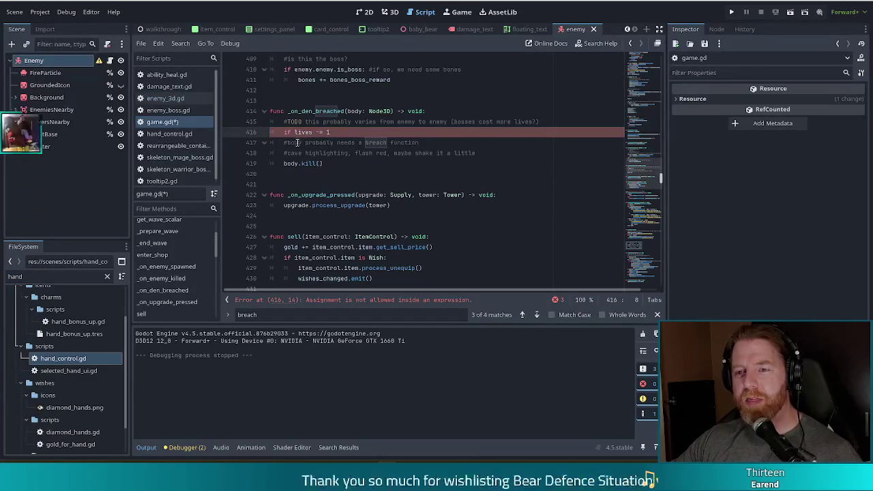
double_click(386, 111)
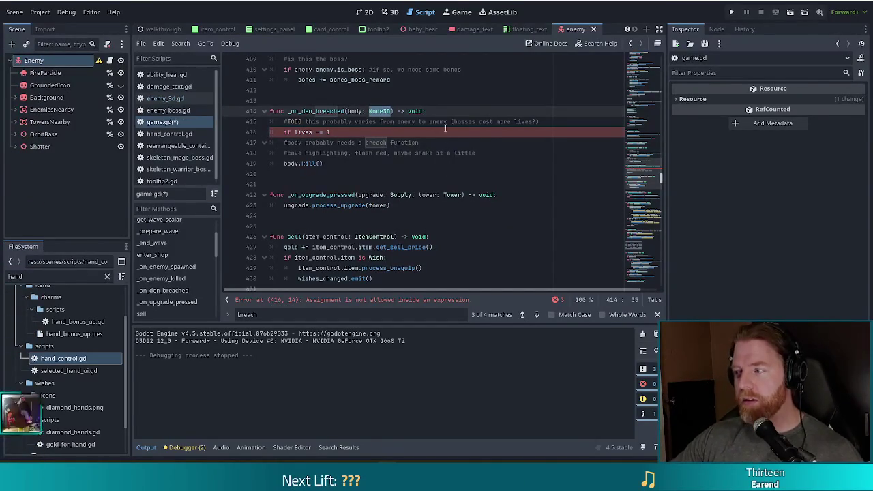
left_click(312, 111)
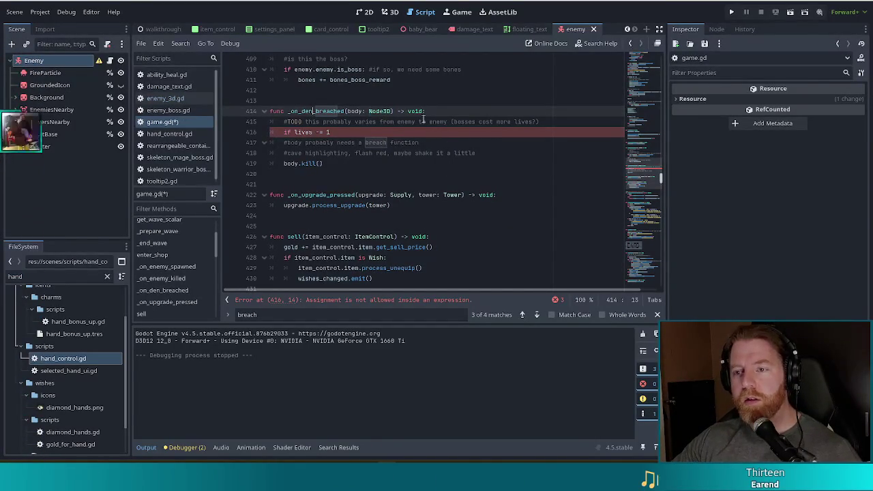
Step: Inspect the breached signal's definition and its emit in den_block.gd's _on_body_entered
mouse_move(645, 181)
left_mouse_down()
mouse_move(648, 70)
mouse_move(646, 141)
left_mouse_up()
left_click(329, 174)
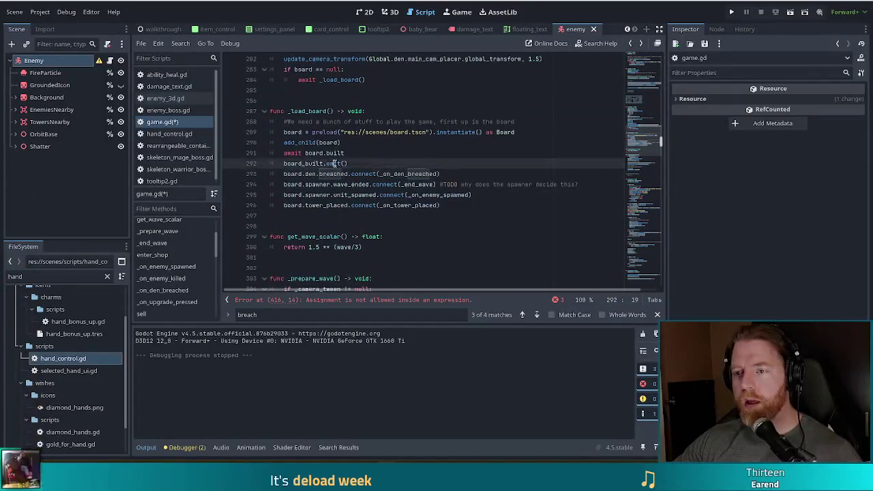
left_click(332, 174, "ctrl")
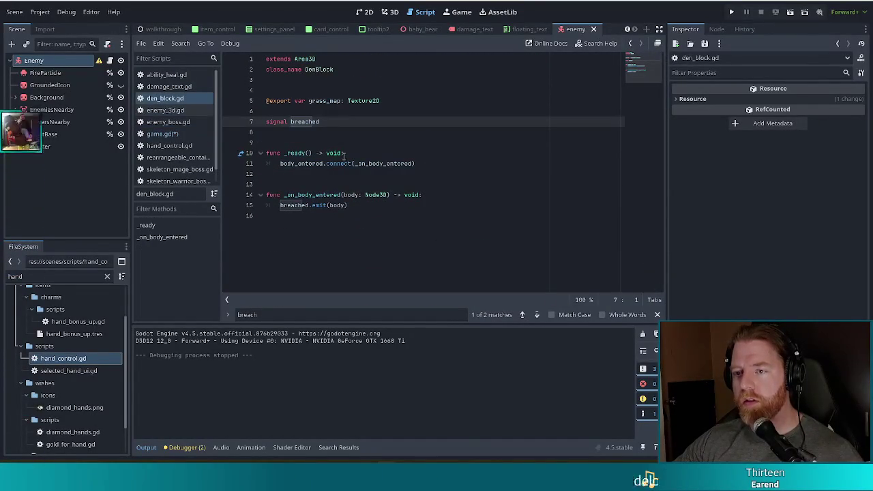
left_click(325, 163)
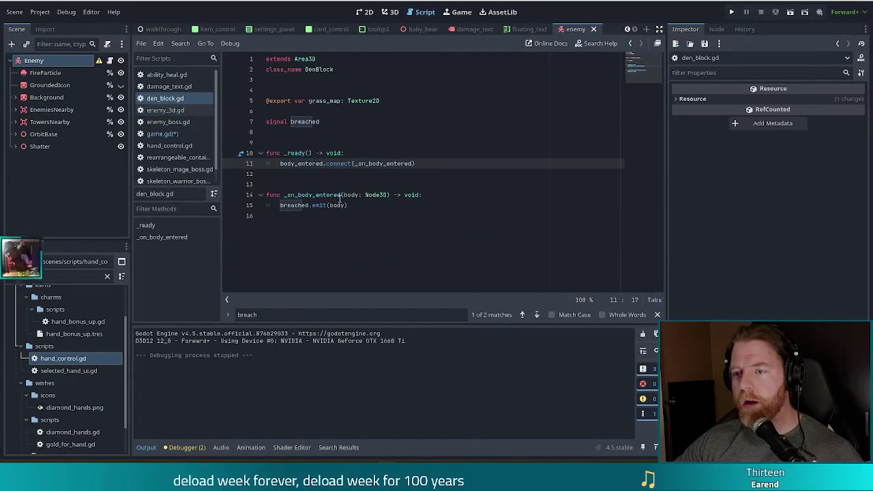
left_click(341, 195)
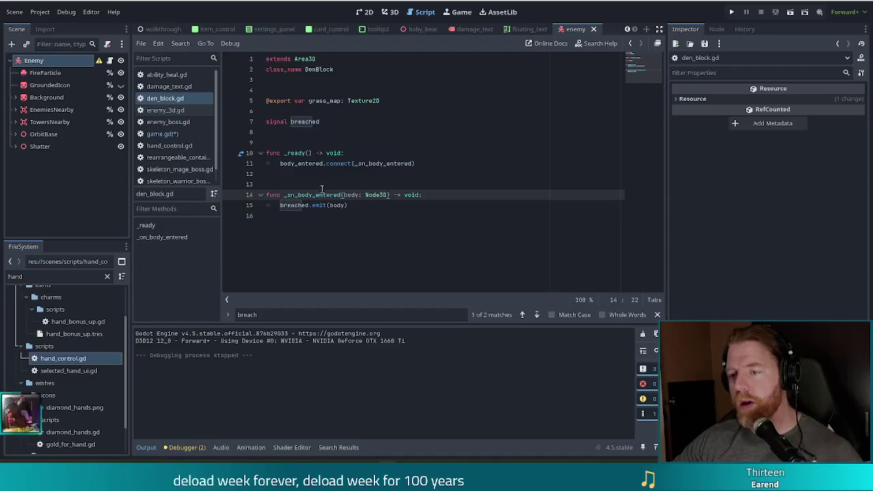
left_click(375, 205)
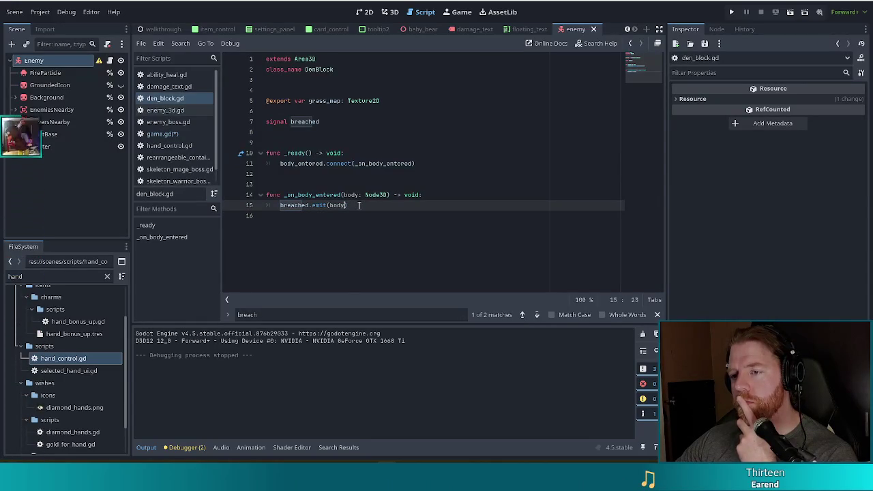
Step: Follow the breached connection back to game.gd and jump to the _on_den_breached handler
key("alt+Left")
key("alt+Left")
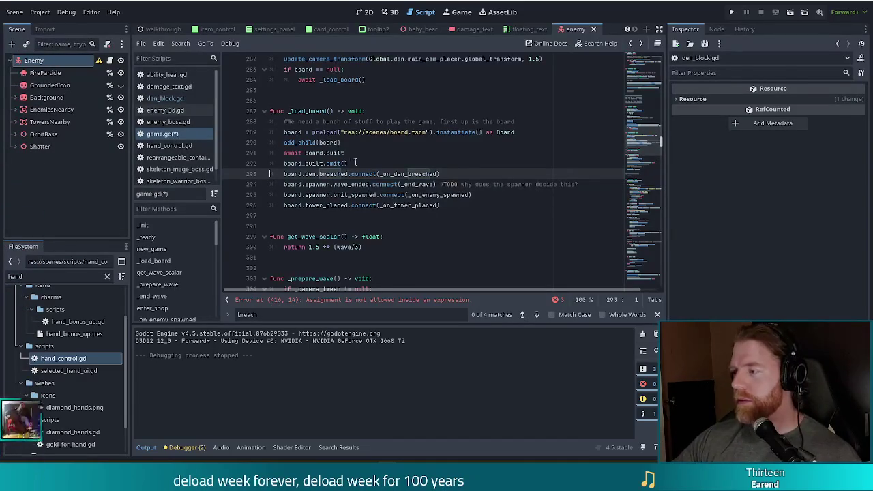
left_click(333, 174, "ctrl")
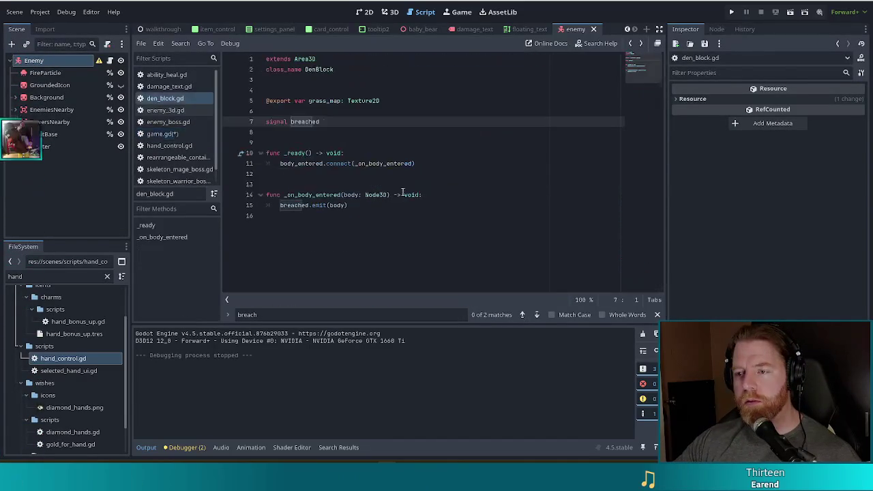
key("alt+Left")
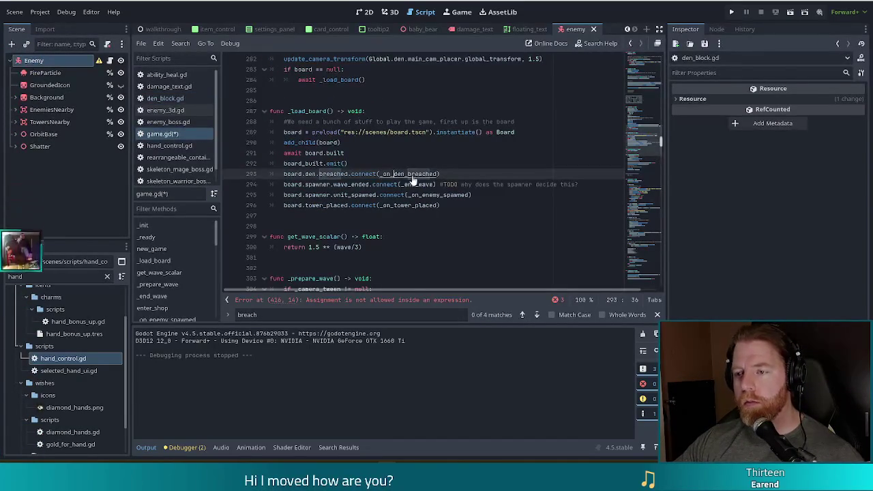
left_click(413, 174, "ctrl")
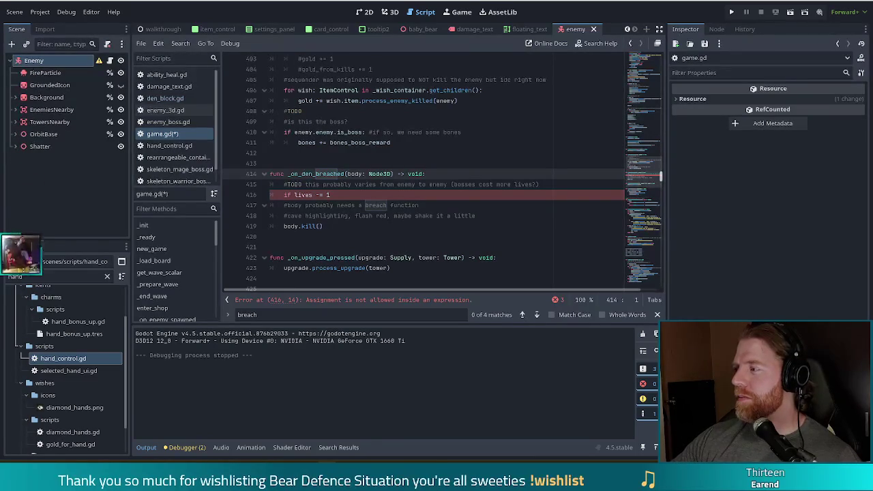
Step: Change _on_den_breached's body parameter type from Node3D to Enemy3D and save game.gd
left_click(341, 195)
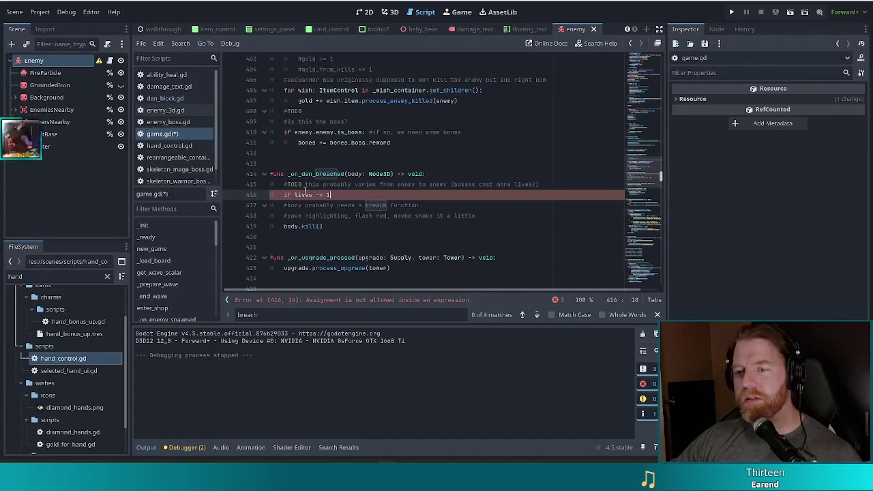
double_click(380, 174)
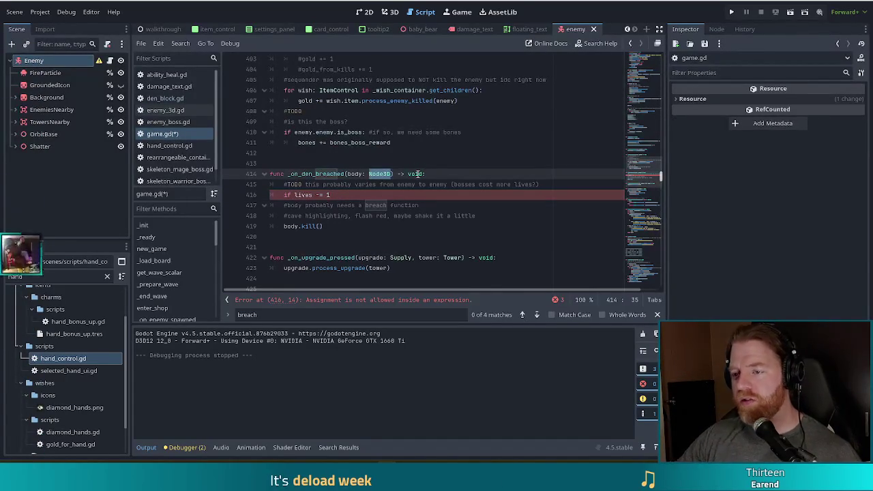
type("Ene")
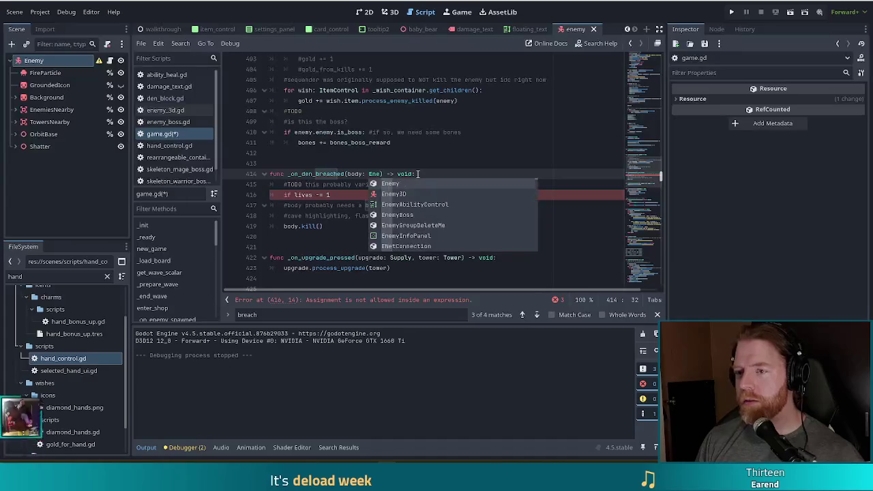
key("Down")
key("Return")
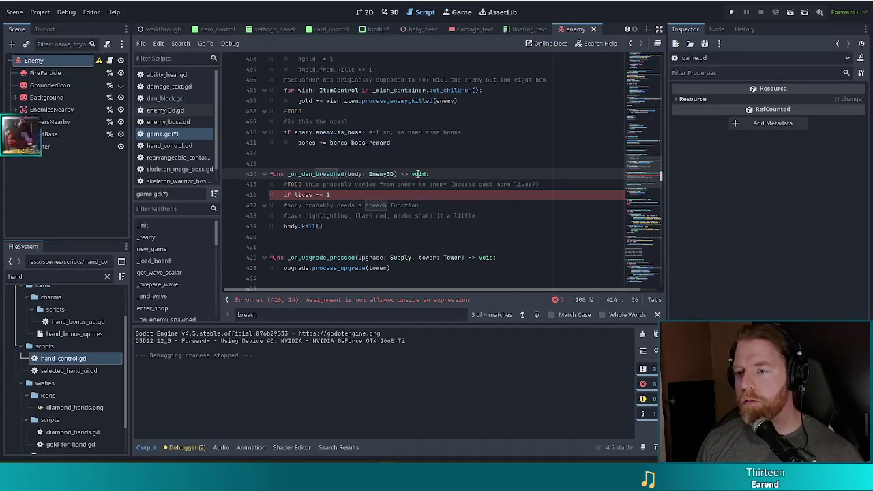
key("F5")
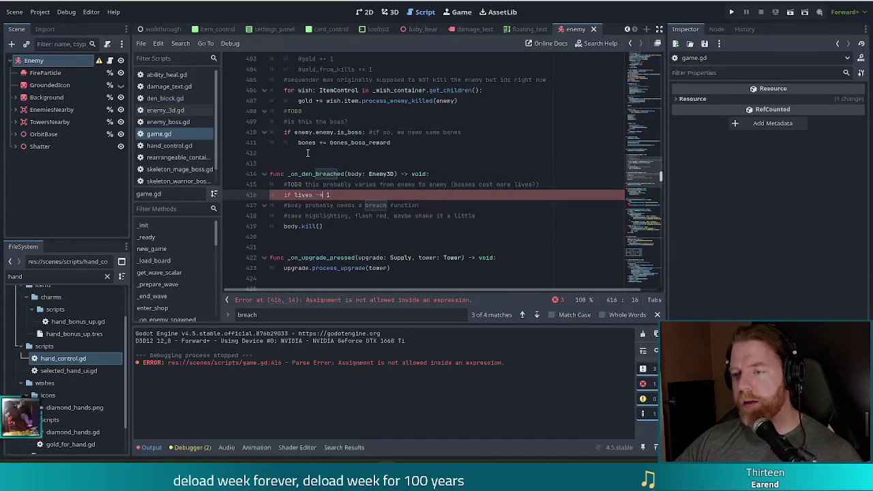
Step: Wrap line 416's deduction in 'if body.enemy.is_boss:' so bosses subtract 3 lives
left_click(296, 195)
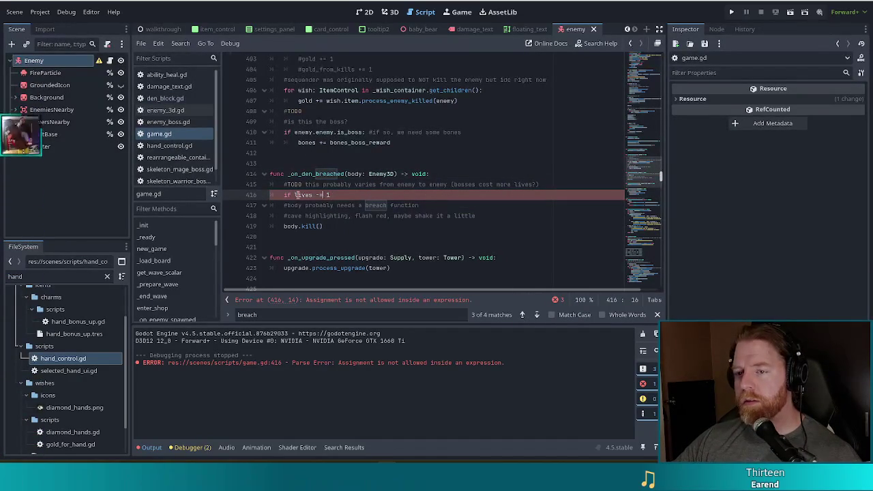
type("body is")
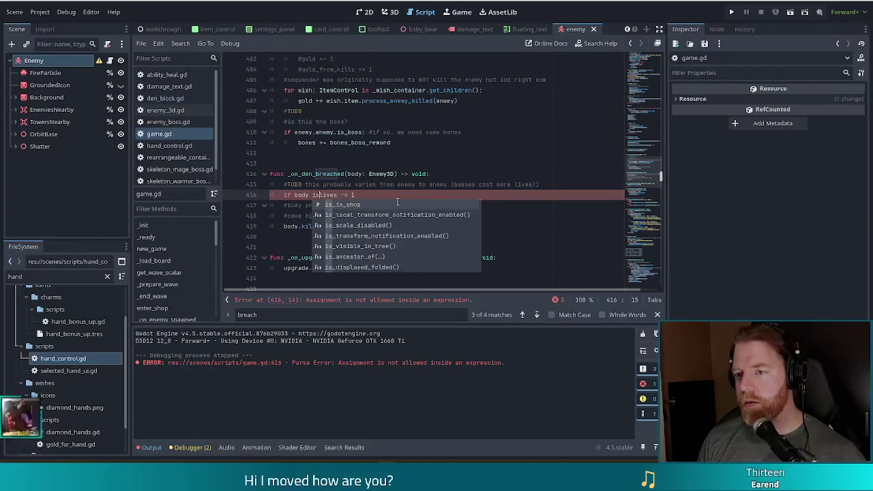
key("BackSpace")
key("BackSpace")
key("BackSpace")
type(".is")
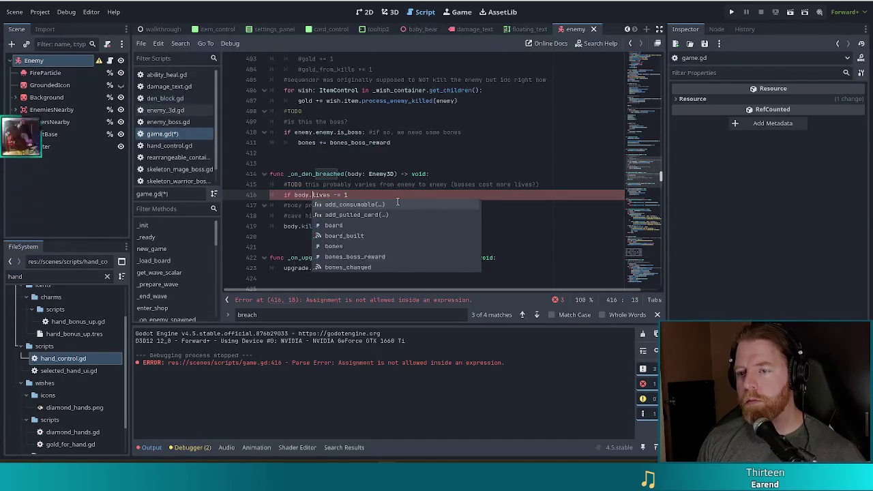
type("_bo")
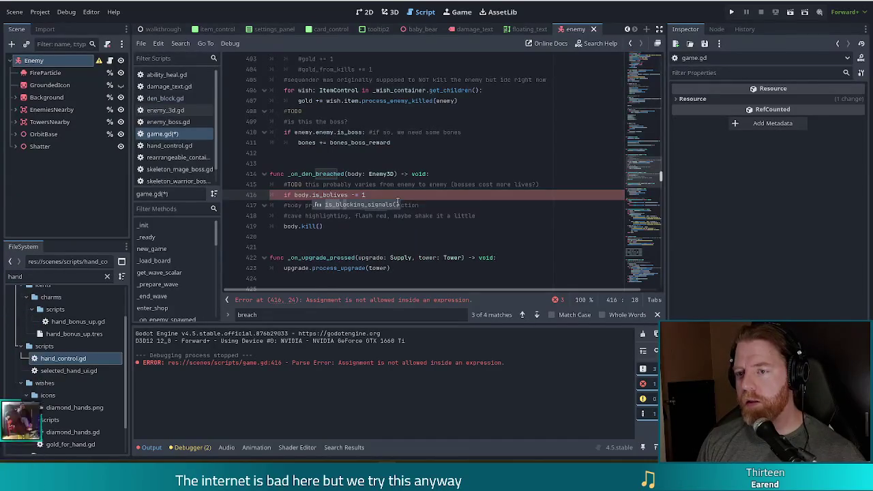
key("BackSpace")
key("BackSpace")
key("BackSpace")
type("boo")
key("BackSpace")
type("ss")
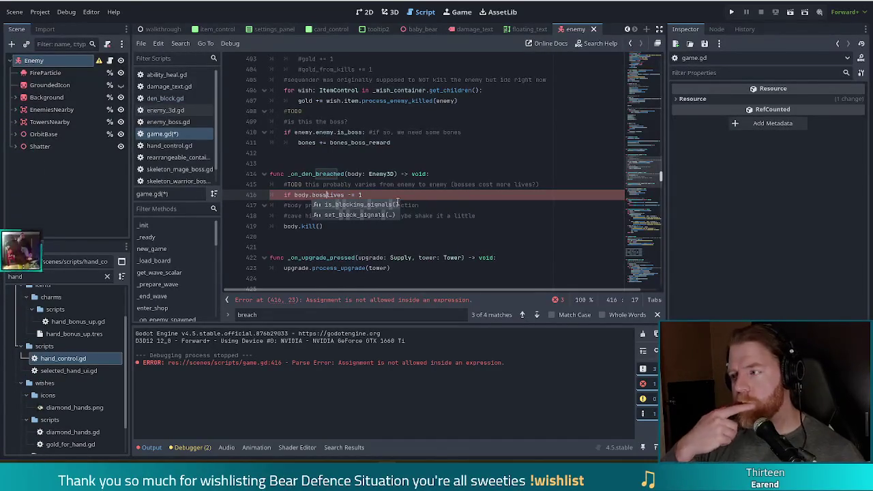
key("BackSpace")
key("BackSpace")
key("BackSpace")
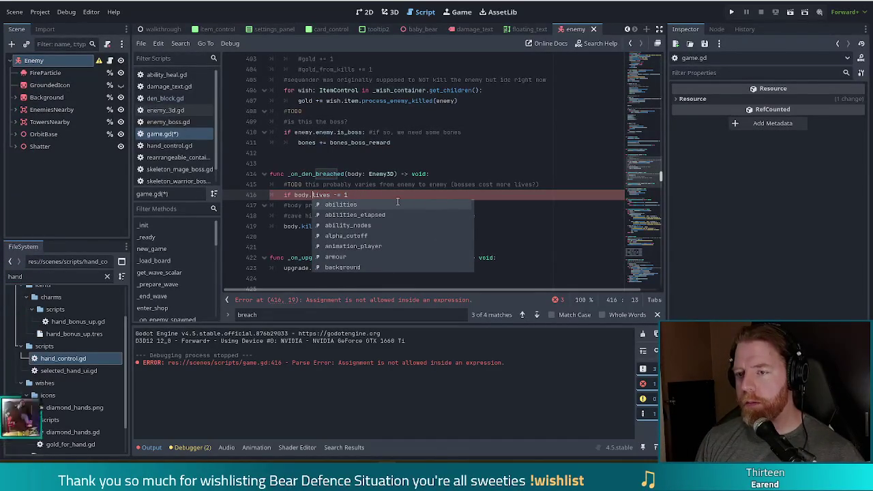
type("enemy.")
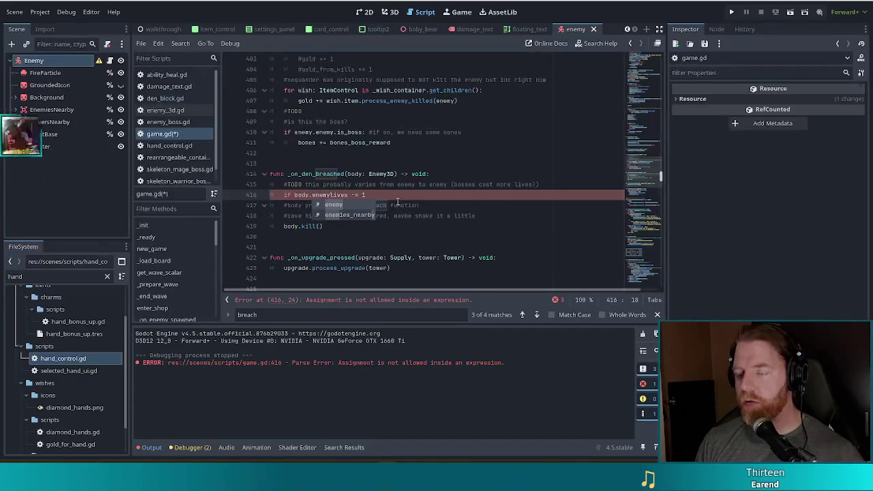
type("i")
key("Tab")
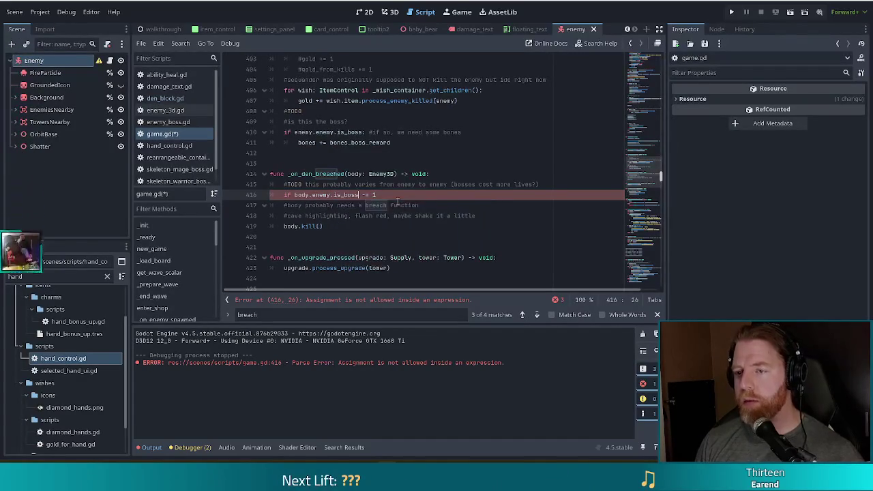
type(":")
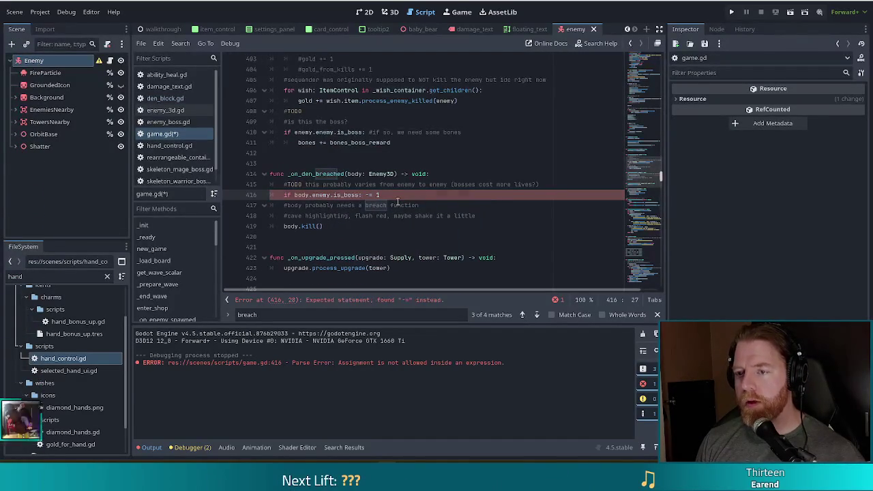
key("Return")
type("lives -= 3")
key("End")
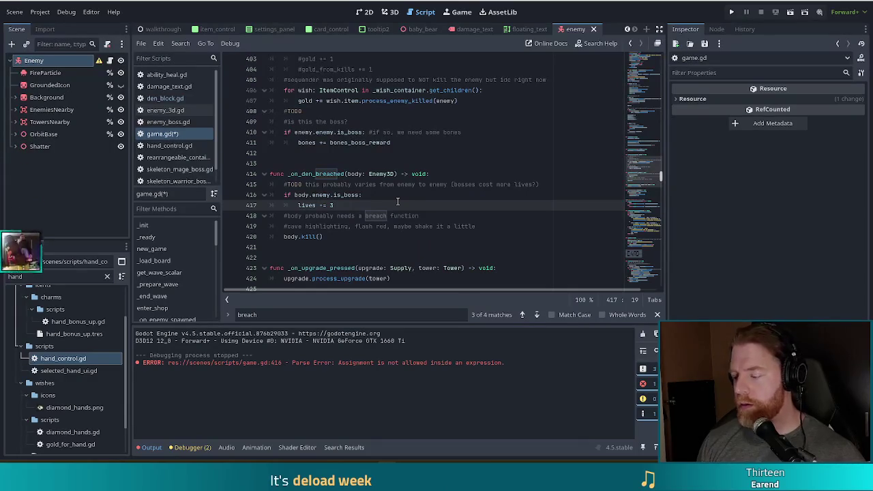
Step: Add an else branch with 'lives -= 1' and save game.gd
key("Return")
key("BackSpace")
type("else:")
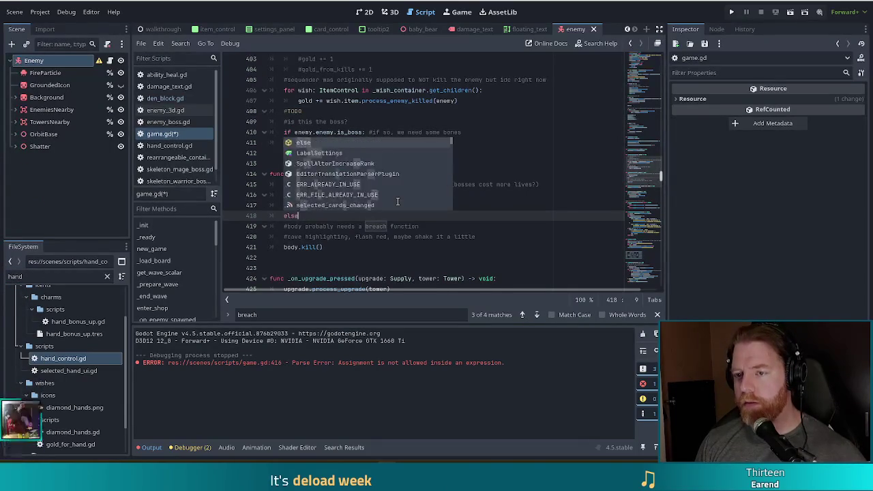
key("Return")
type("lives -= 1")
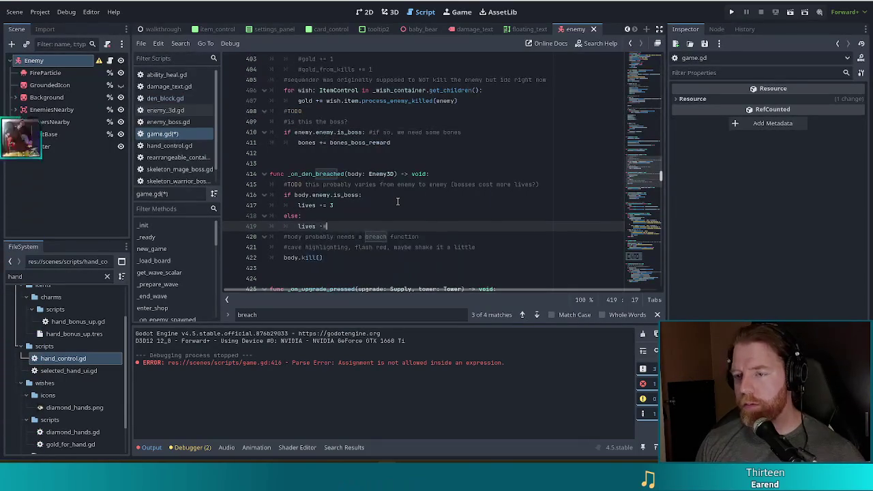
key("ctrl+s")
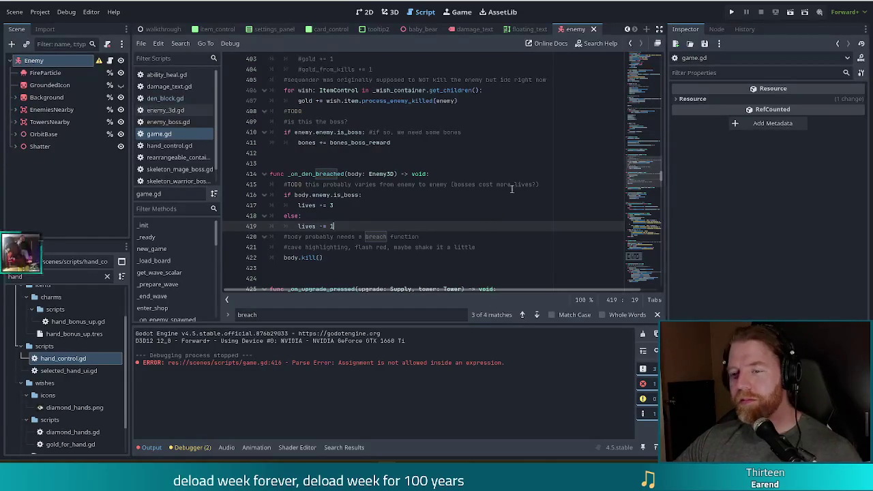
Step: Run the Bear Defence Situation project from the editor with F5
left_click(340, 195)
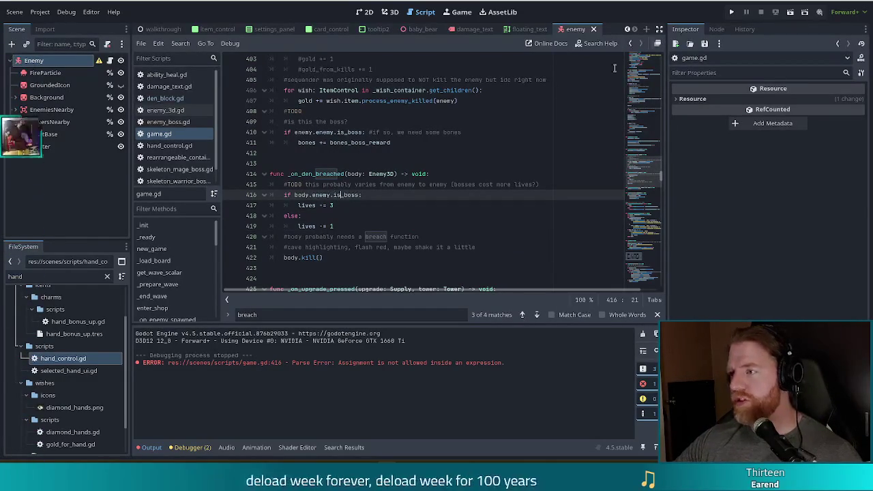
key("F5")
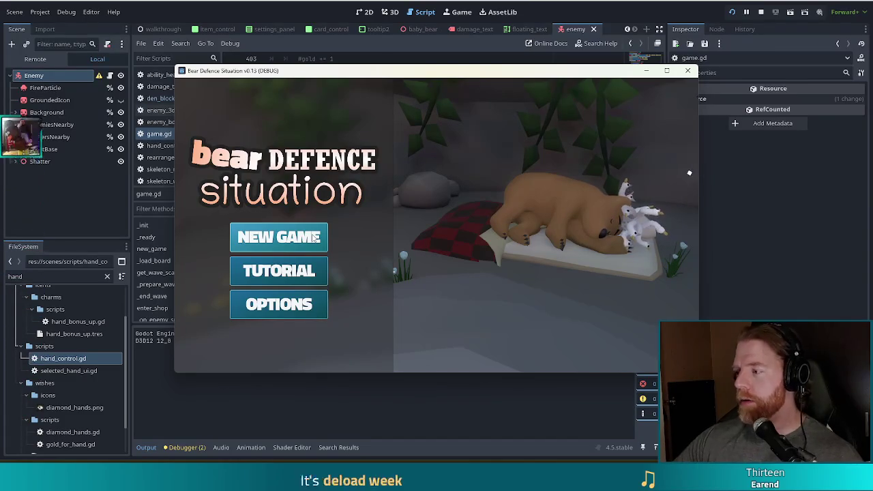
Step: Start a new game and play the first wave, then pause and stop the test run
left_click(314, 237)
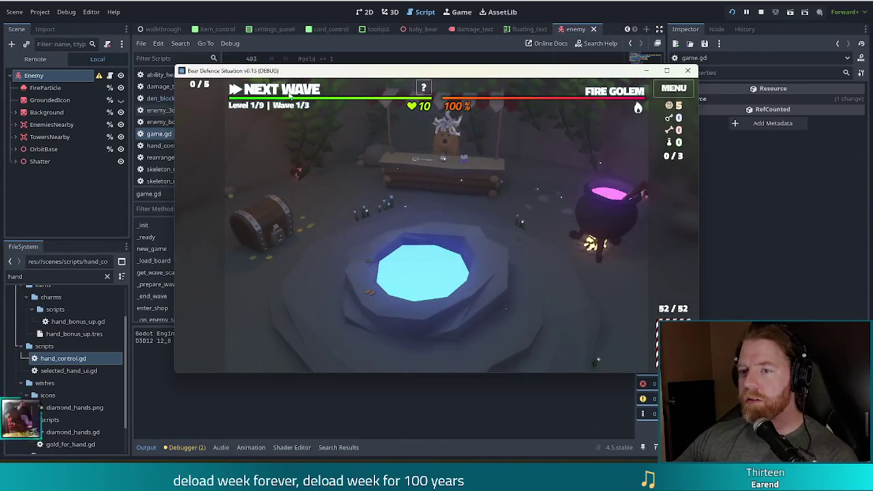
key("space")
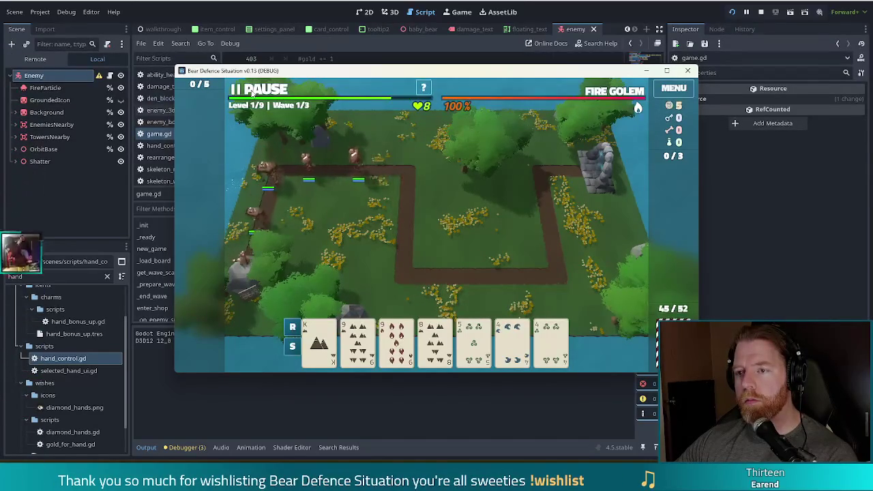
left_click(254, 91)
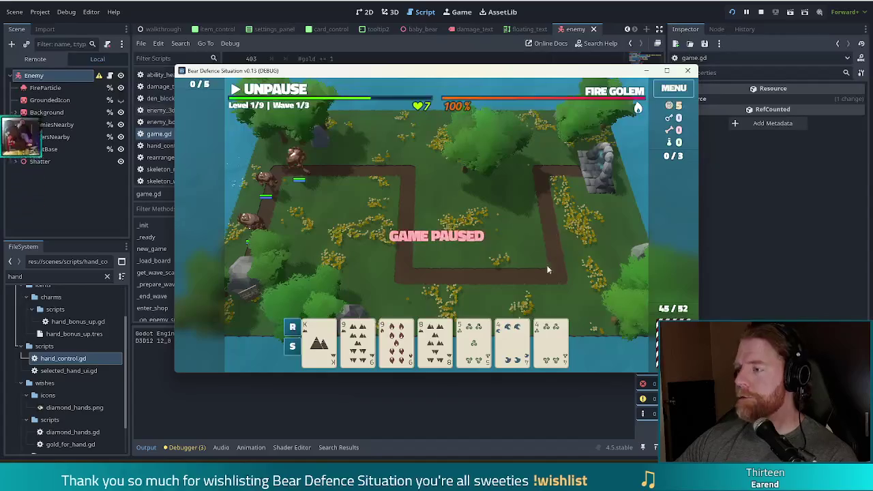
key("F8")
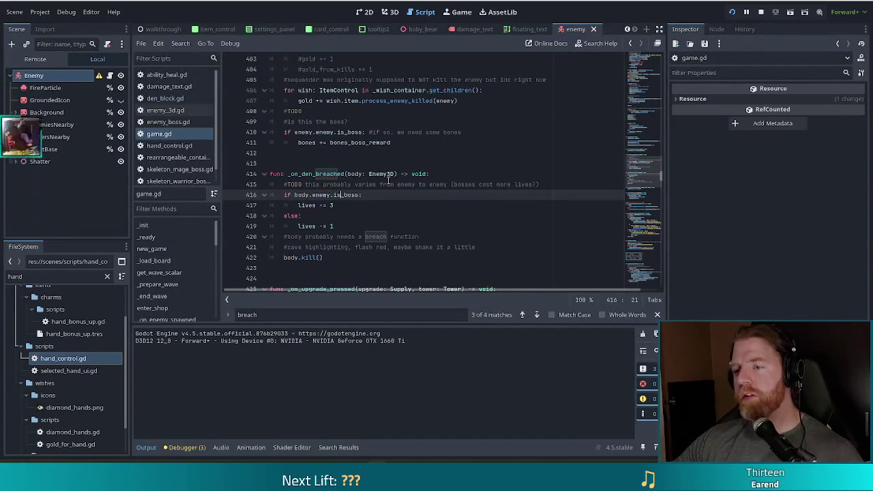
Step: Review _on_den_breached, checking its Enemy3D parameter type and the lives deduction lines
left_click(380, 175)
double_click(380, 174)
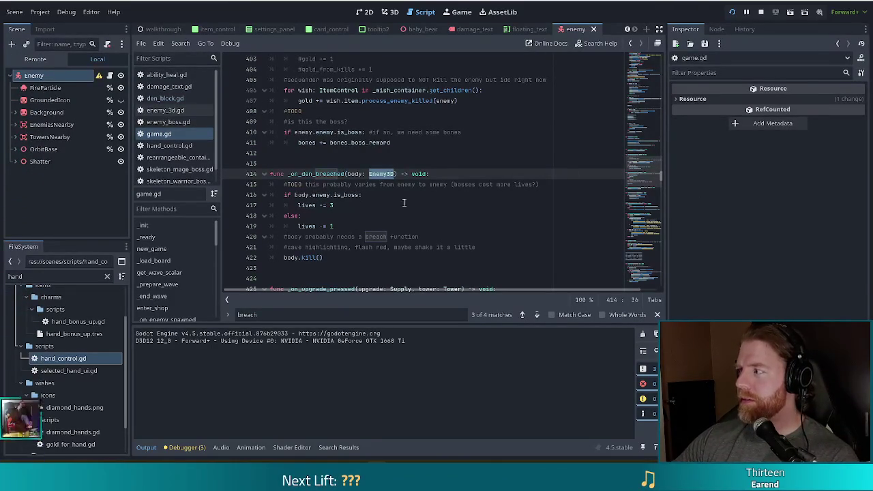
left_click(380, 174)
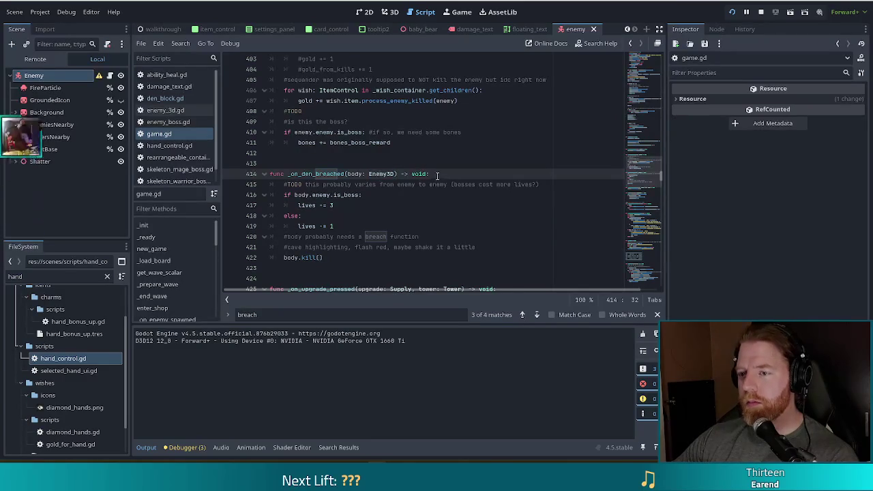
left_click(437, 175)
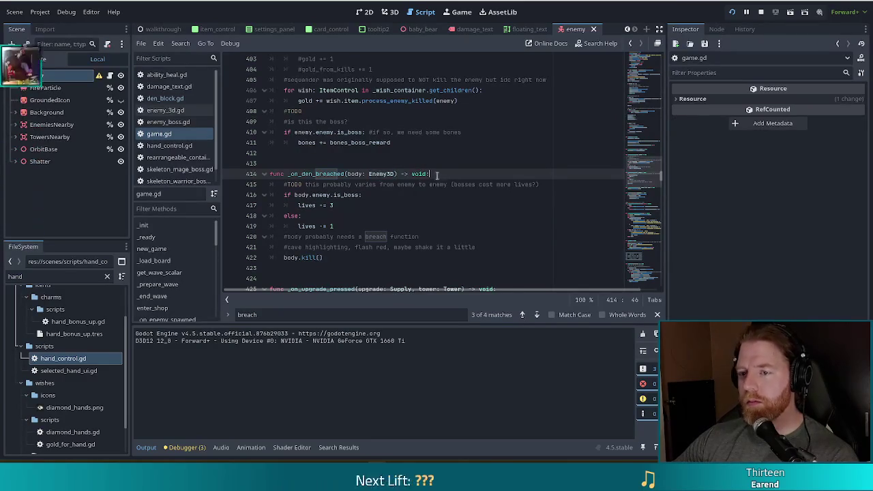
left_click(350, 205)
left_click(352, 226)
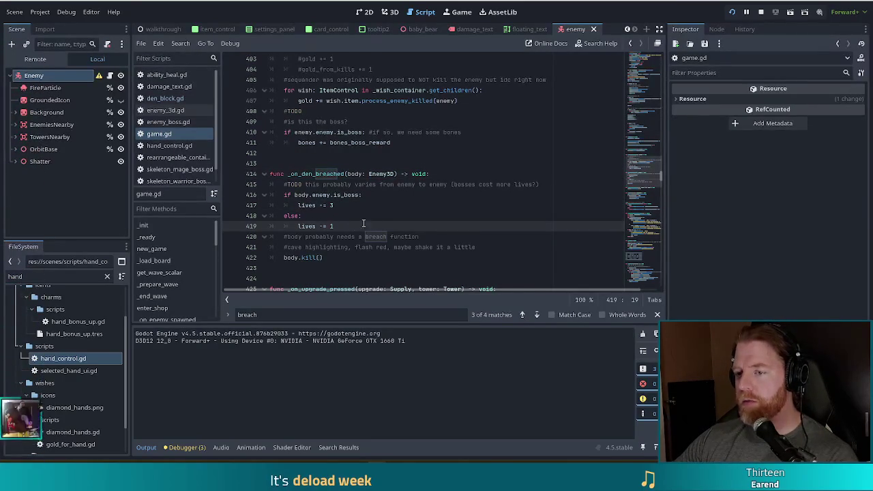
scroll(380, 223, "down", 2)
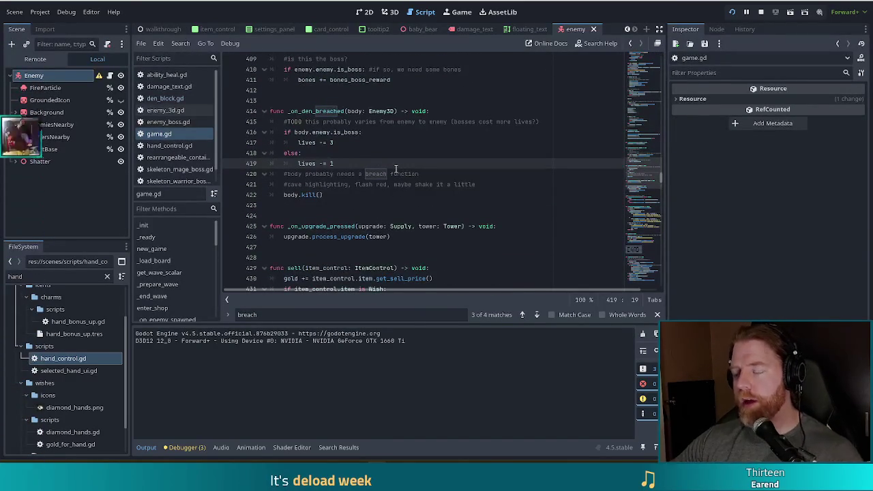
left_click(435, 174)
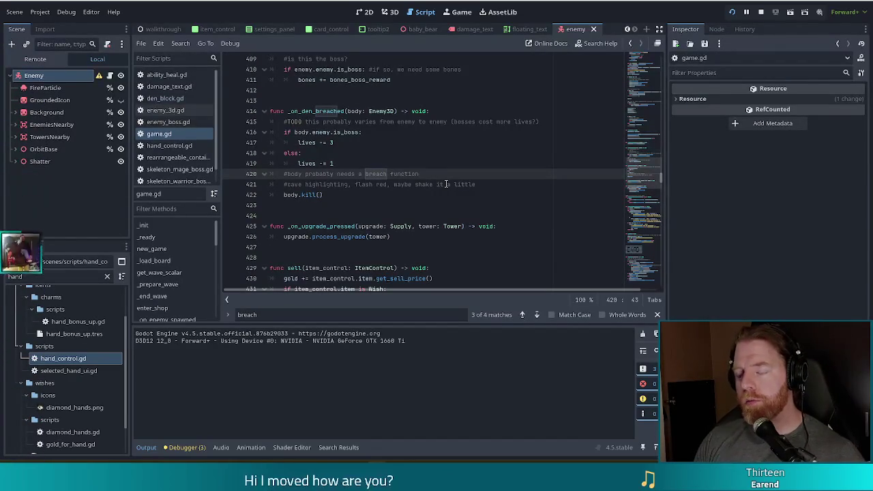
Step: Move body.kill() above the cave-highlighting comment, save game.gd, and open enemy_3d.gd
left_click_drag(477, 194, 483, 187)
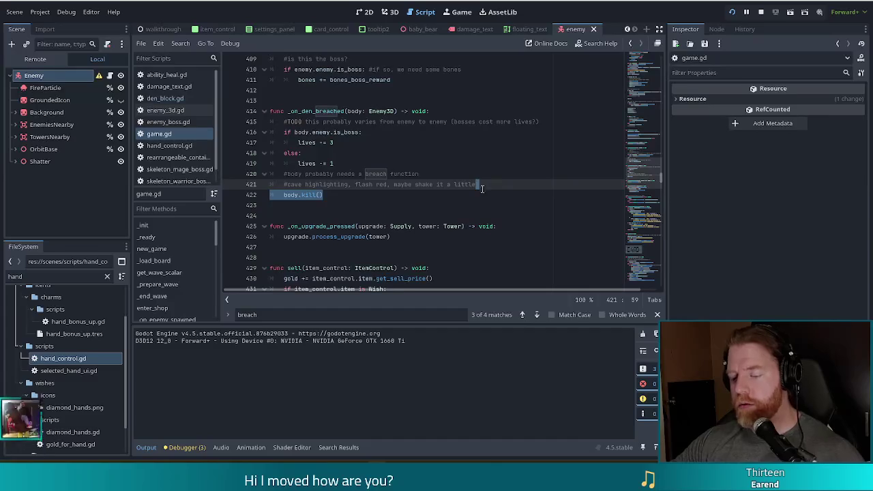
key("ctrl+x")
left_click(419, 173)
key("ctrl+v")
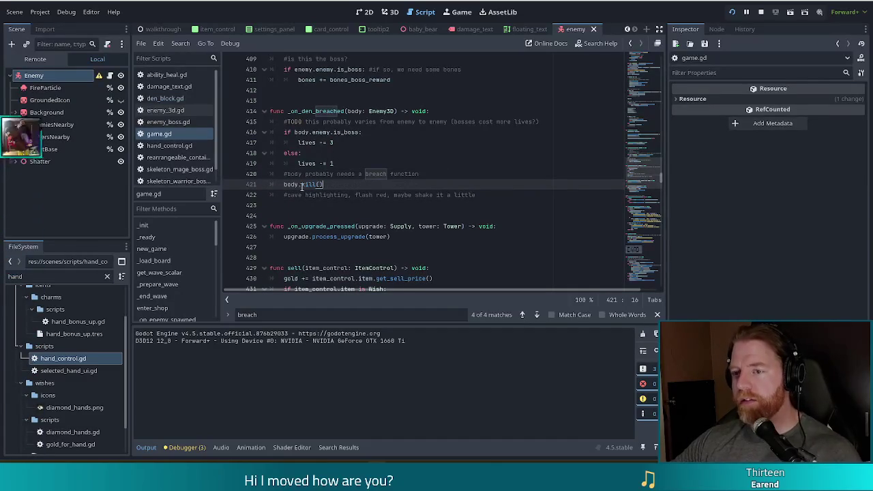
left_click(307, 184)
key("ctrl+s")
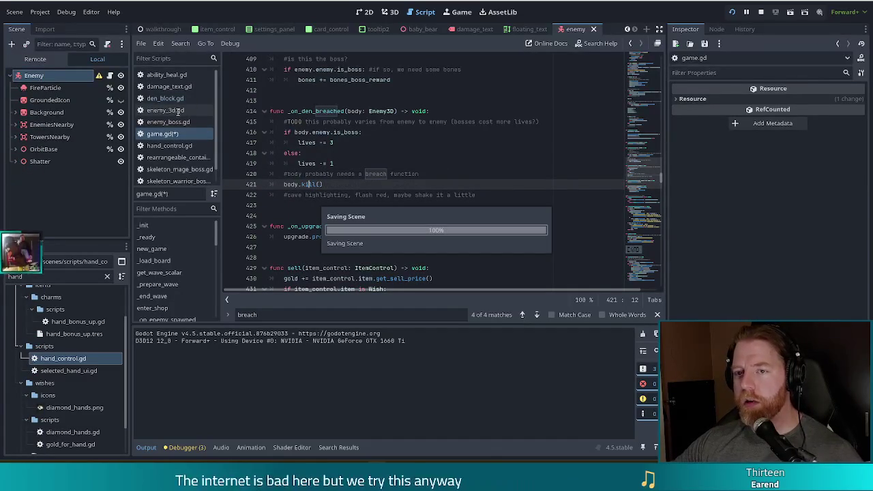
left_click(178, 112)
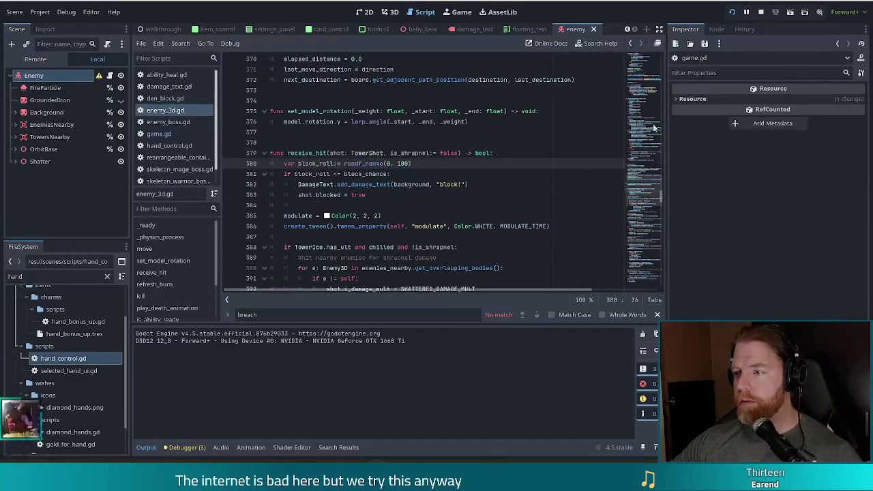
scroll(654, 128, "down", 20)
left_click(482, 201)
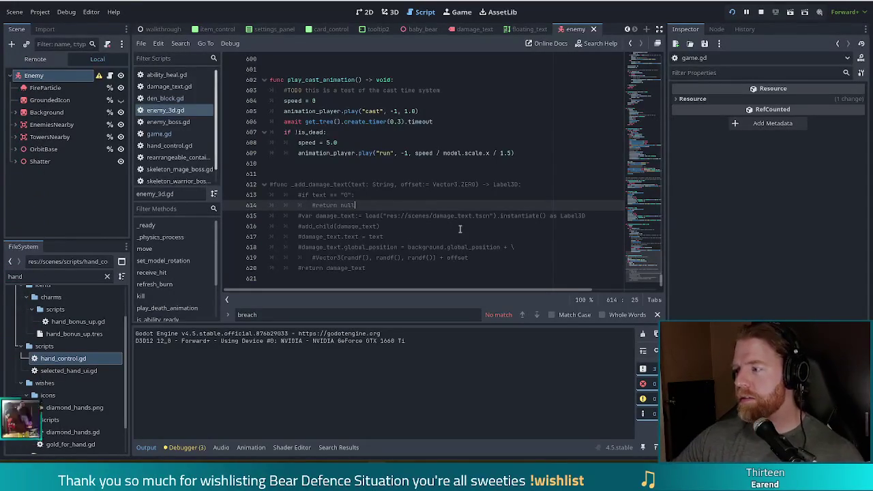
left_click(366, 226)
scroll(365, 232, "up", 1)
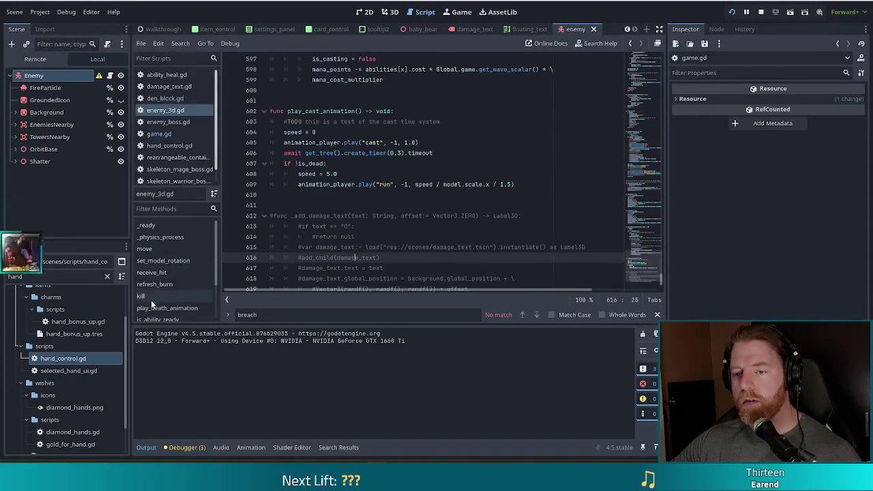
left_click(140, 295)
left_click(302, 195)
scroll(391, 197, "down", 2)
left_click(401, 196)
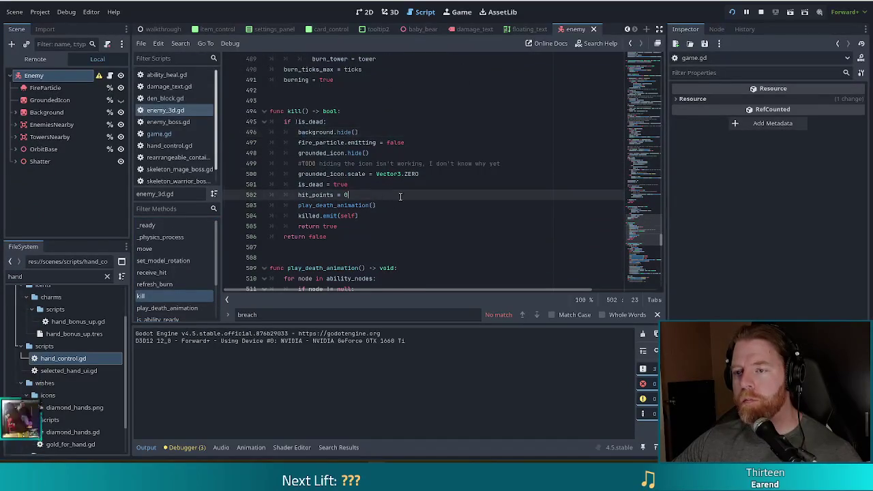
left_click(415, 164)
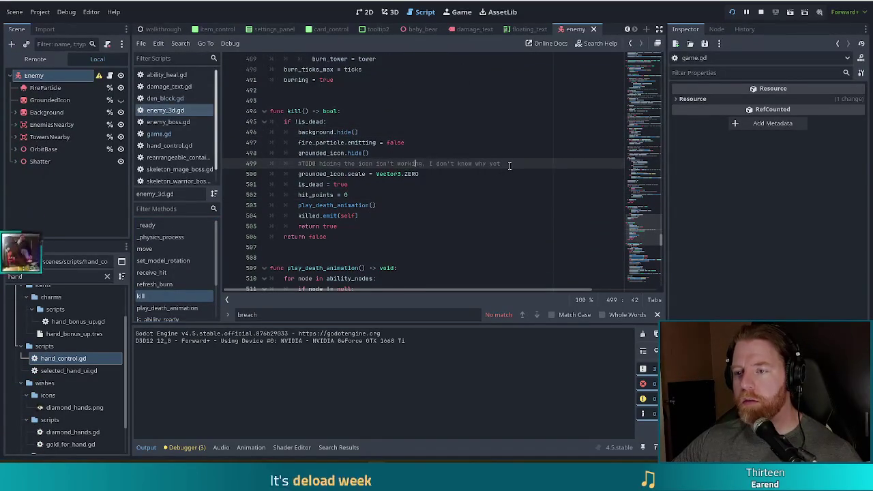
left_click_drag(509, 165, 299, 157)
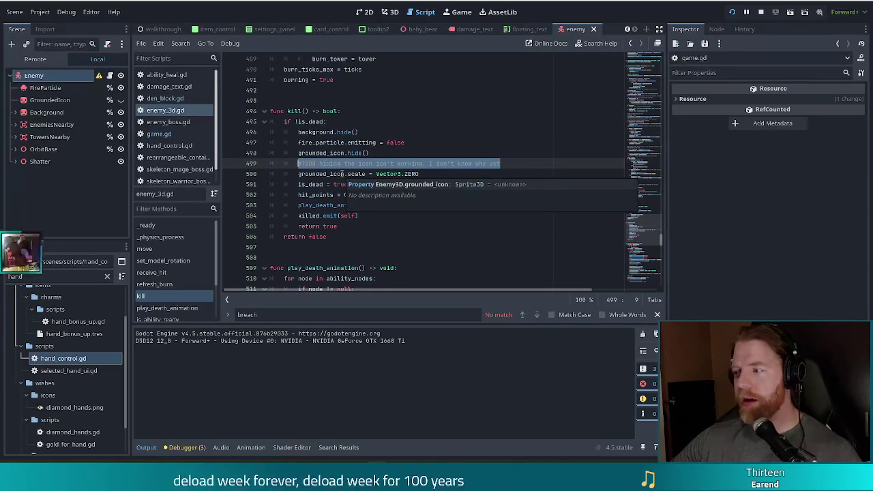
left_click(435, 174)
mouse_move(437, 173)
left_mouse_down()
mouse_move(287, 176)
mouse_move(298, 175)
left_mouse_up()
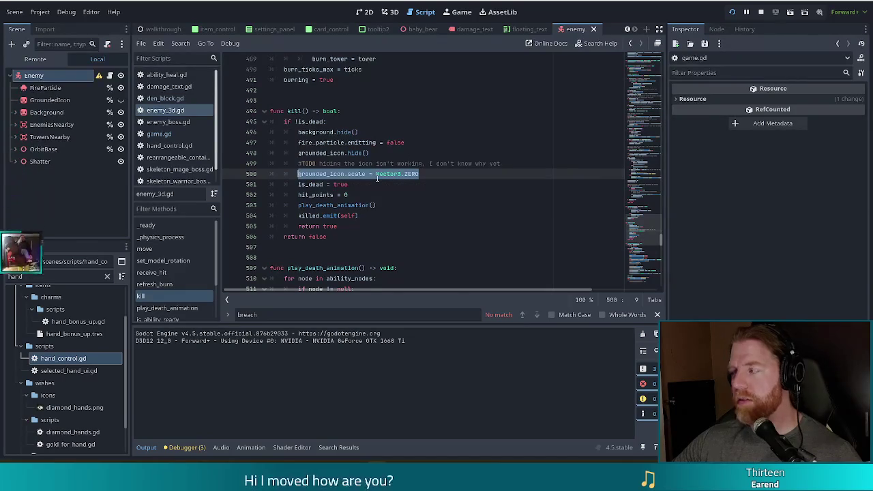
mouse_move(376, 178)
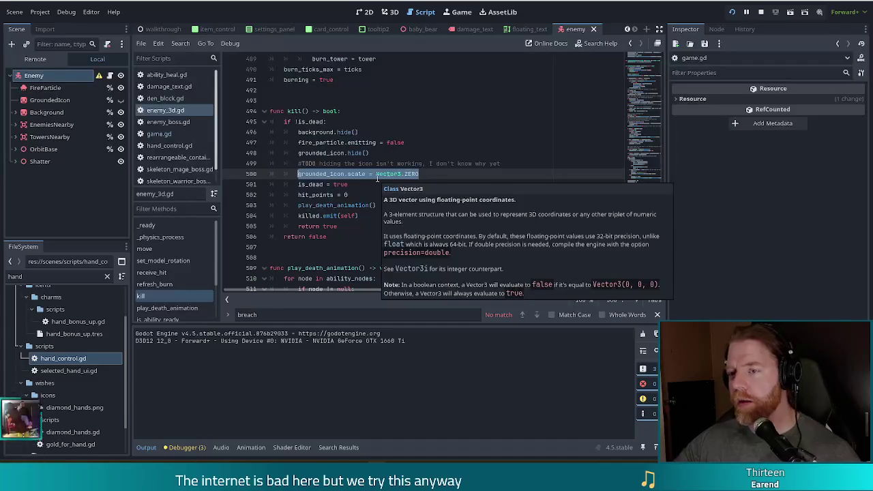
left_click(422, 173)
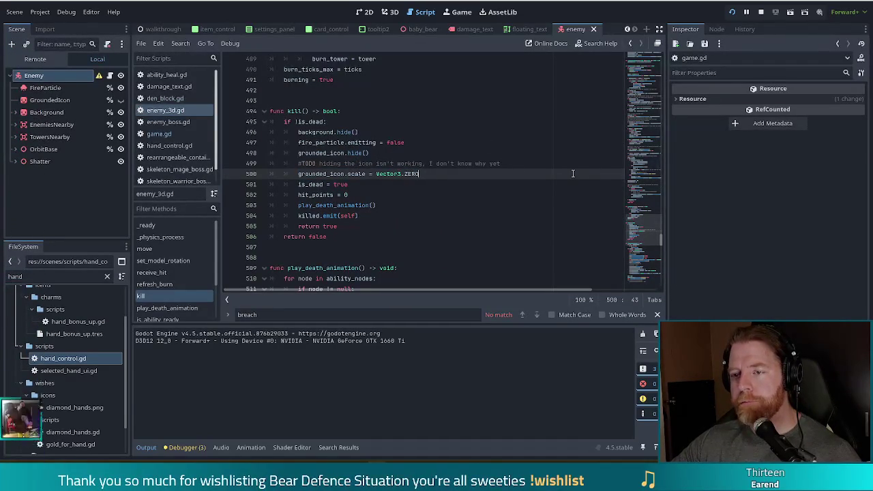
left_click(359, 205)
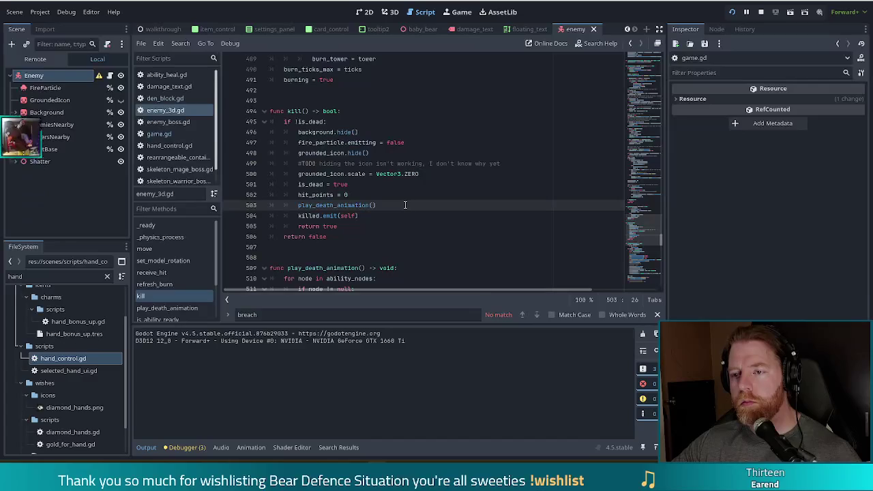
left_click_drag(321, 143, 319, 226)
left_click(324, 216)
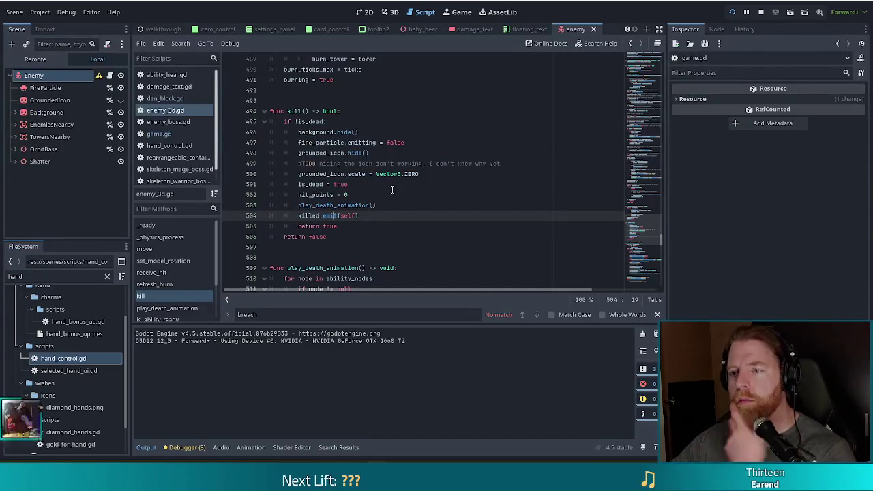
left_click(374, 131)
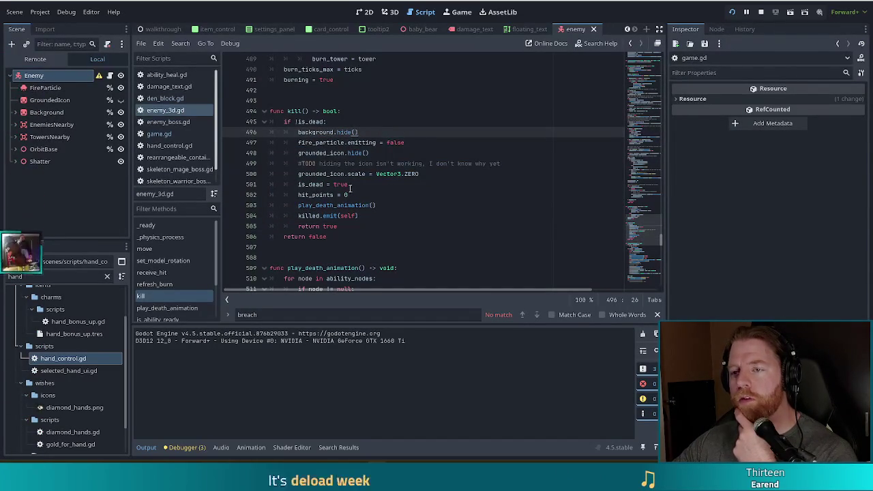
left_click_drag(336, 132, 350, 226)
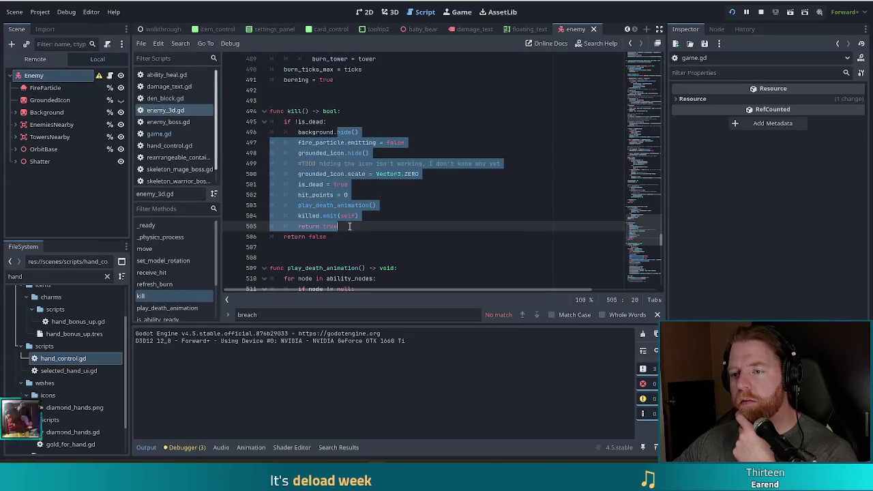
scroll(371, 215, "down", 2)
left_click(382, 142)
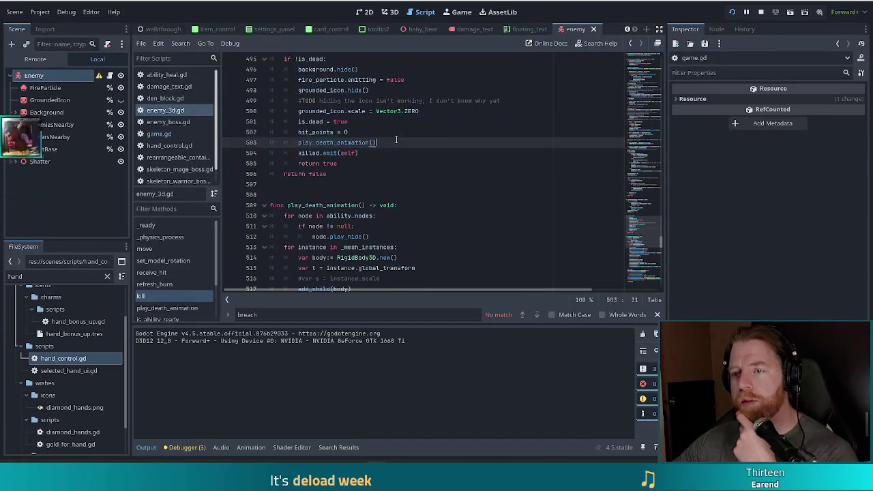
left_click(381, 150)
scroll(403, 152, "up", 1)
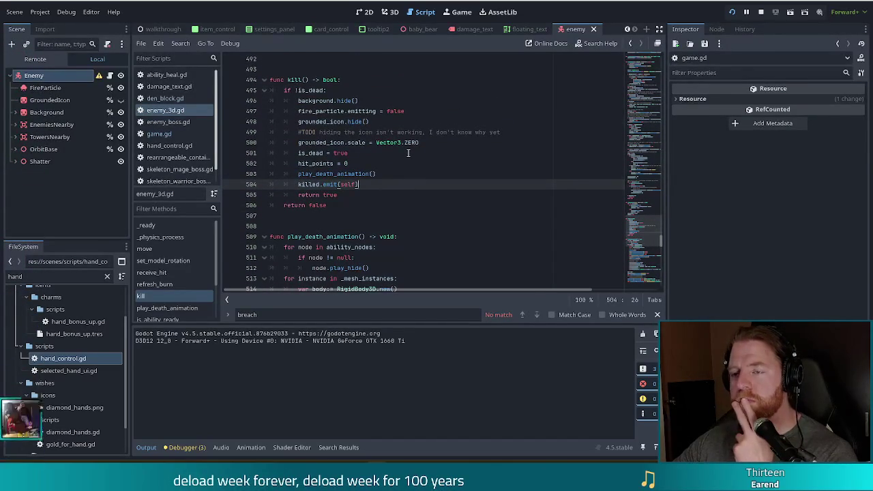
mouse_move(324, 100)
left_mouse_down()
mouse_move(361, 112)
mouse_move(374, 126)
left_mouse_up()
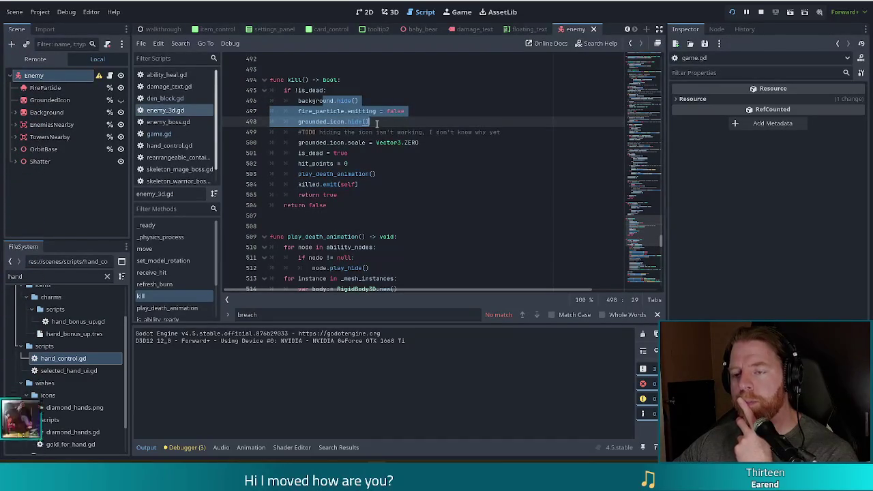
left_click(312, 89)
left_click_drag(284, 90, 328, 90)
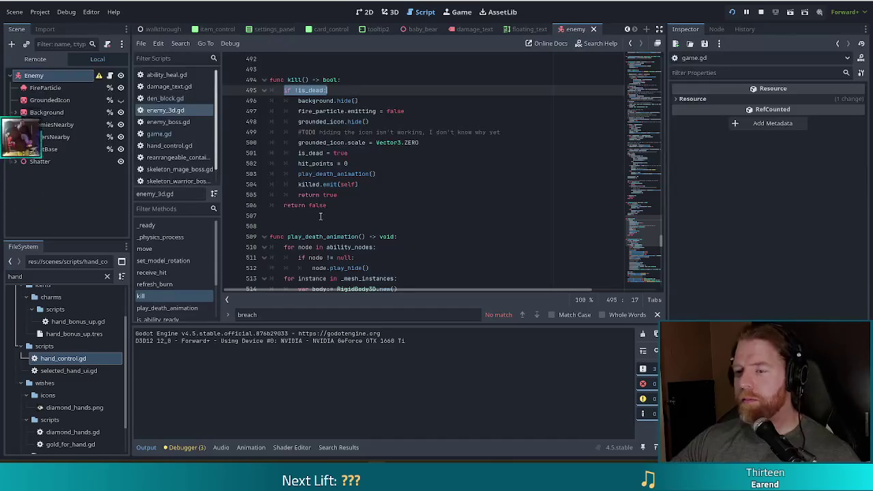
left_click(361, 206)
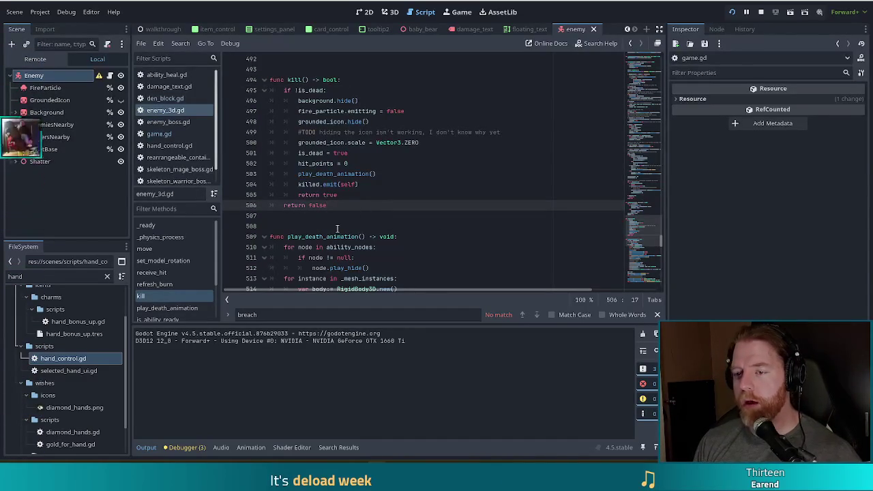
Step: Below kill(), start 'func breach() -> bool:' with an 'if !is_dead:' check
key("Return")
key("Return")
key("Return")
type("func")
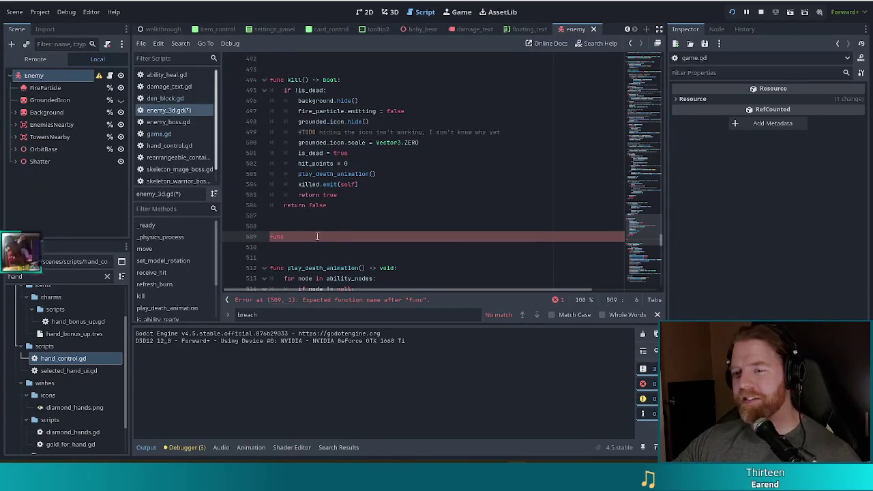
type("breach() -> ")
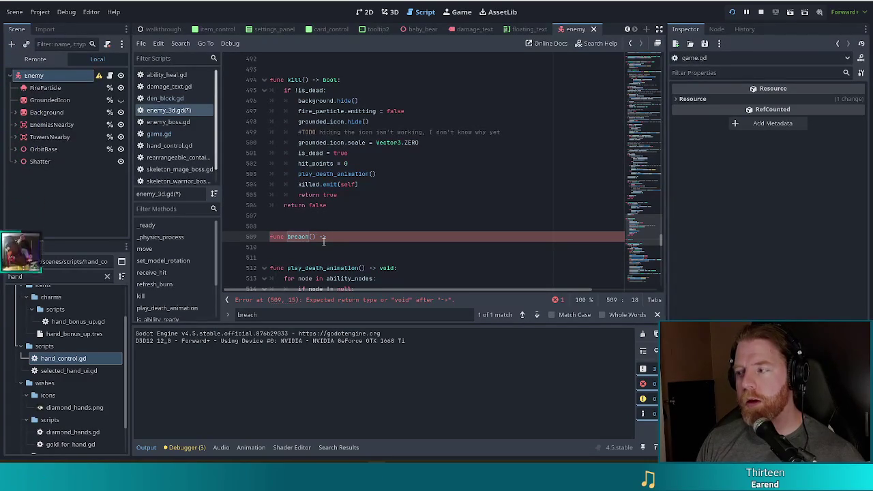
type("bool")
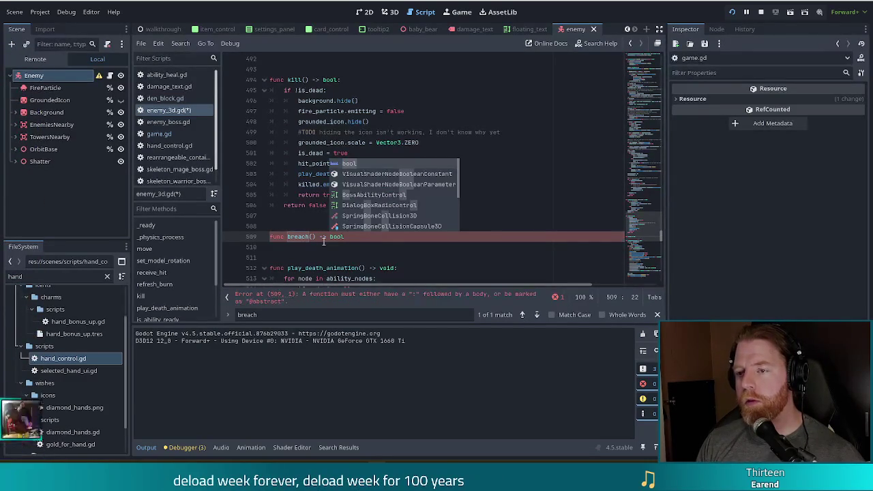
type(":")
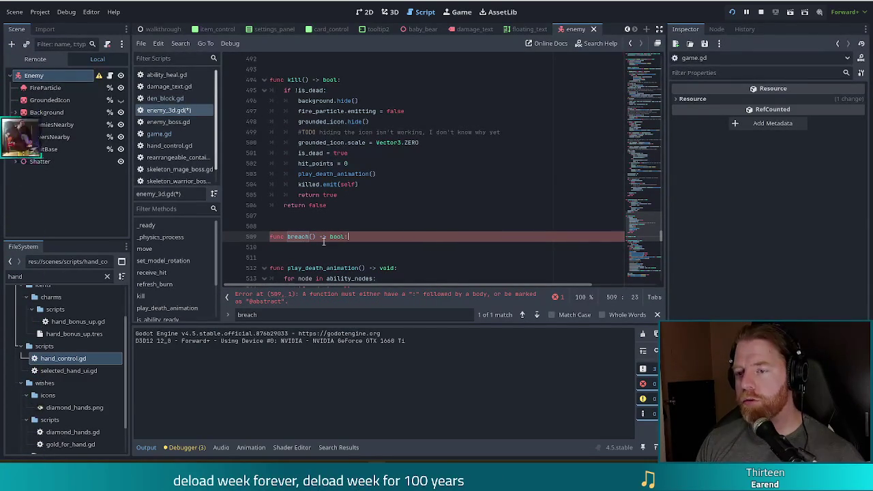
key("Return")
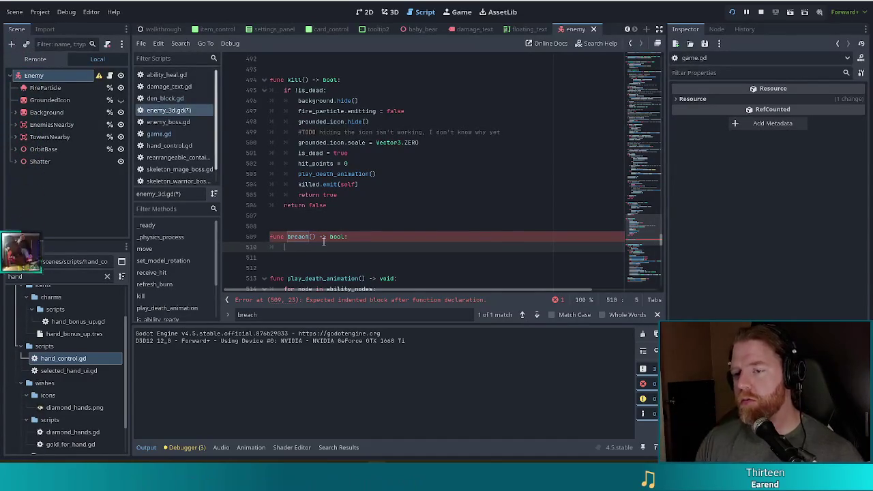
type("if !")
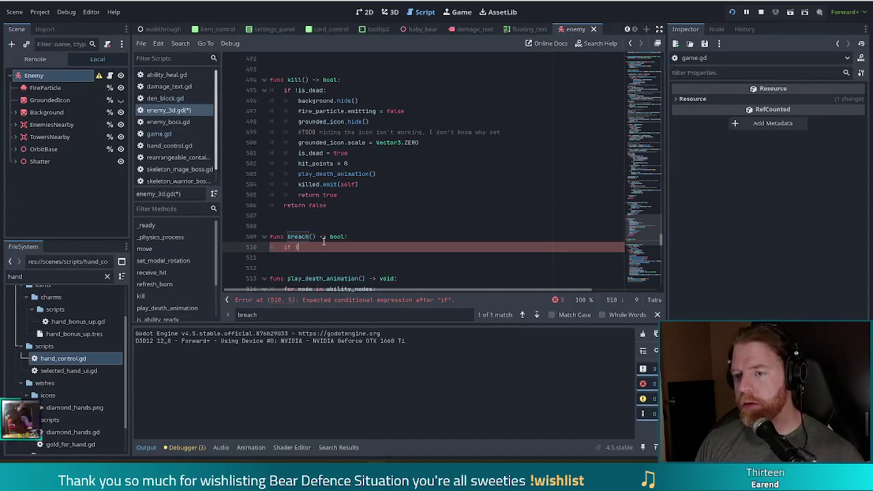
type("is_dea")
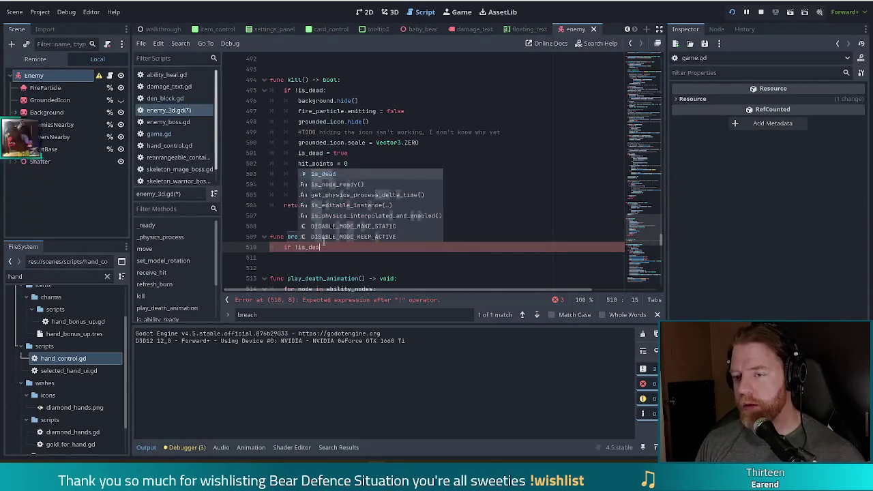
type("d:")
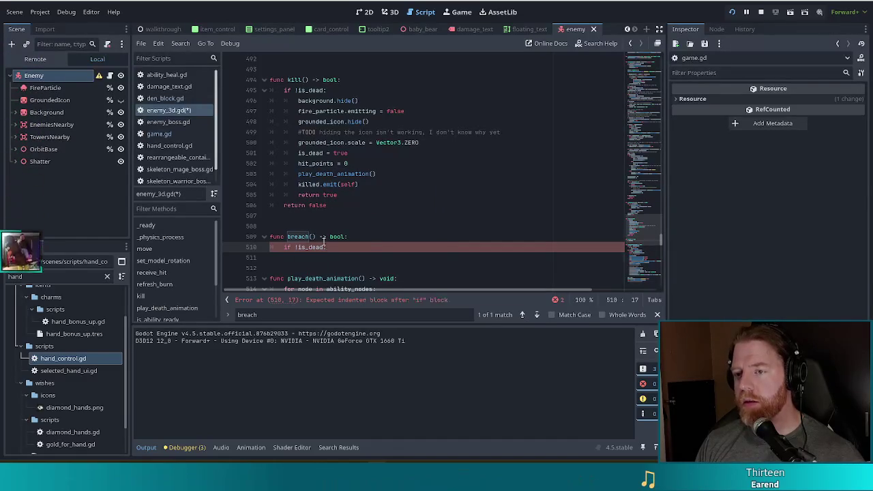
key("Return")
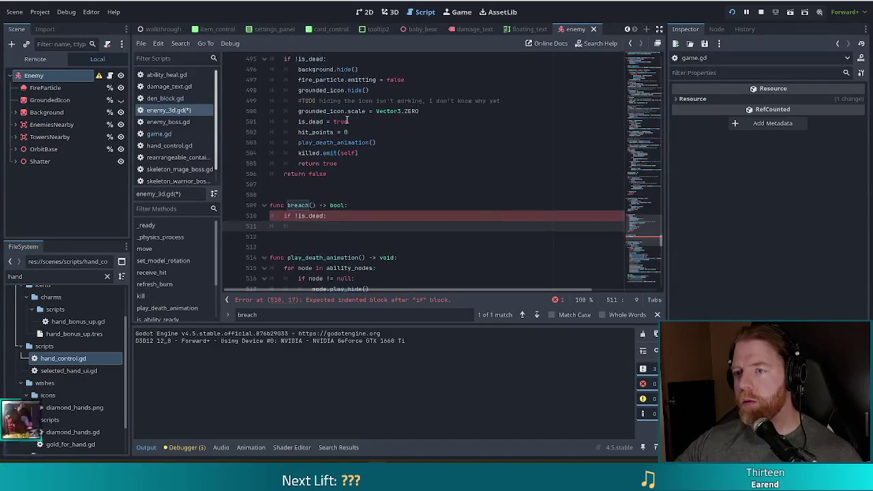
mouse_move(389, 121)
left_mouse_down()
mouse_move(389, 92)
mouse_move(384, 122)
left_mouse_up()
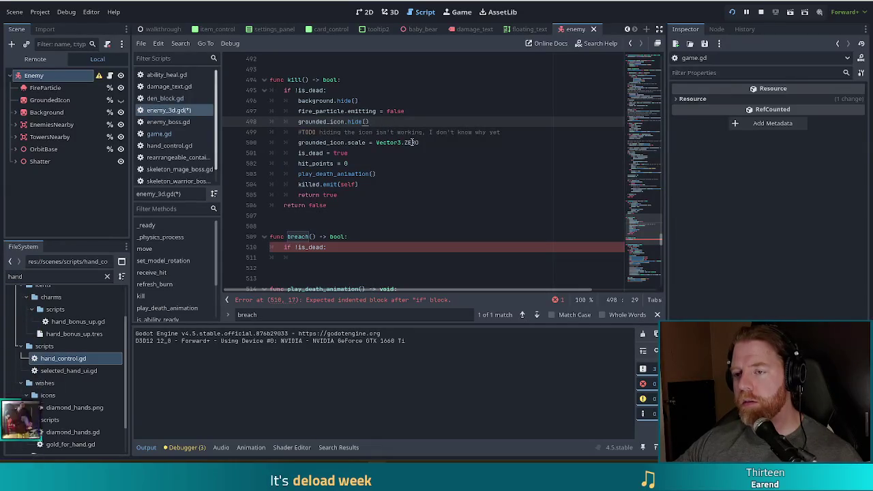
Step: Copy kill()'s visual-hiding lines, is_dead = true and hit_points = 0 into breach()'s check
left_click(393, 153)
left_click(364, 163)
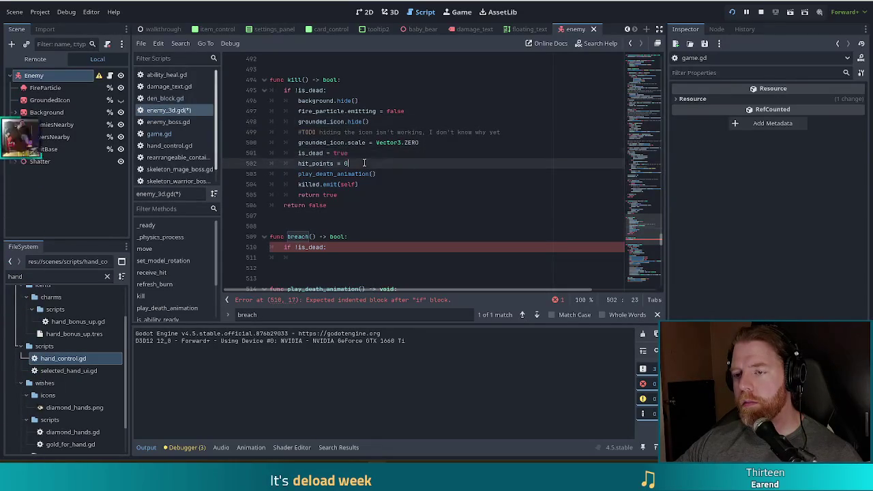
left_click_drag(359, 153, 374, 94)
key("ctrl+c")
left_click(335, 256)
key("ctrl+v")
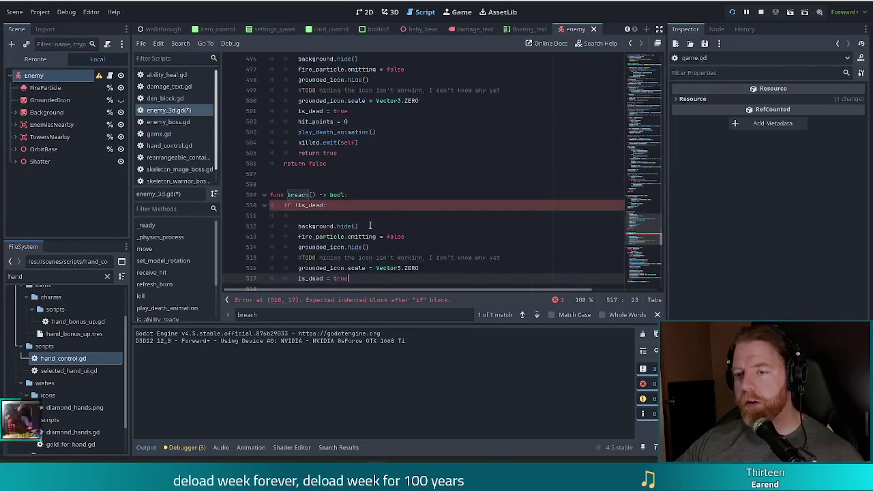
left_click(345, 183)
key("BackSpace")
key("BackSpace")
key("BackSpace")
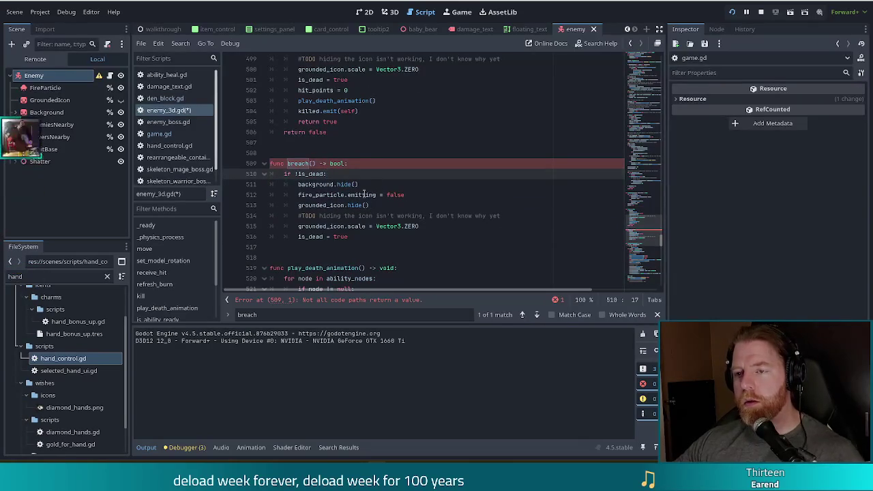
triple_click(368, 90)
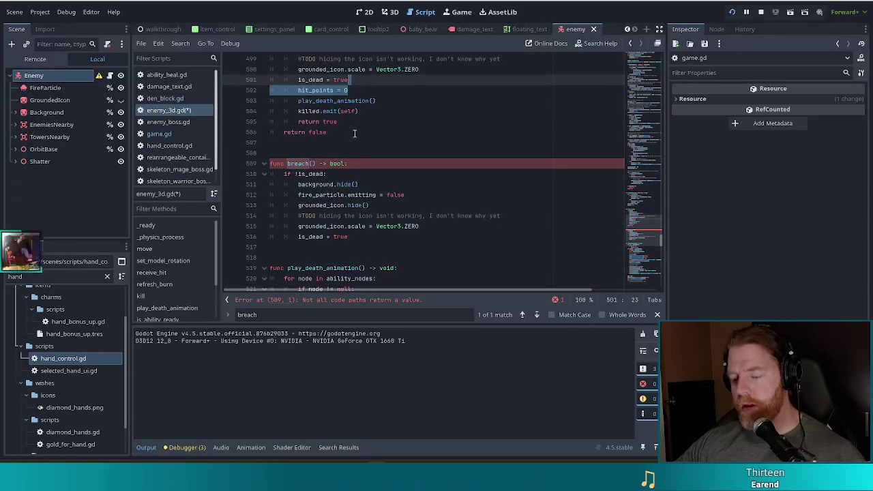
left_click(357, 236)
key("Return")
key("ctrl+v")
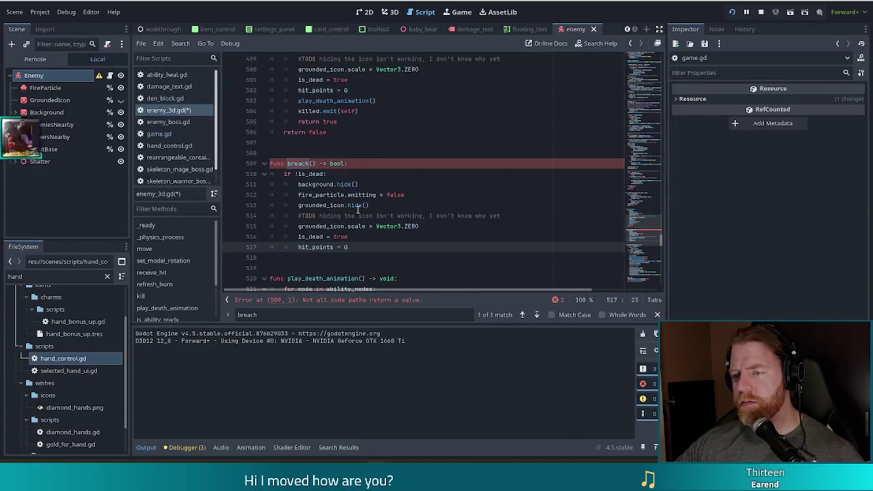
Step: Make breach() return true inside the check and return false otherwise
scroll(357, 209, "down", 2)
scroll(355, 209, "up", 2)
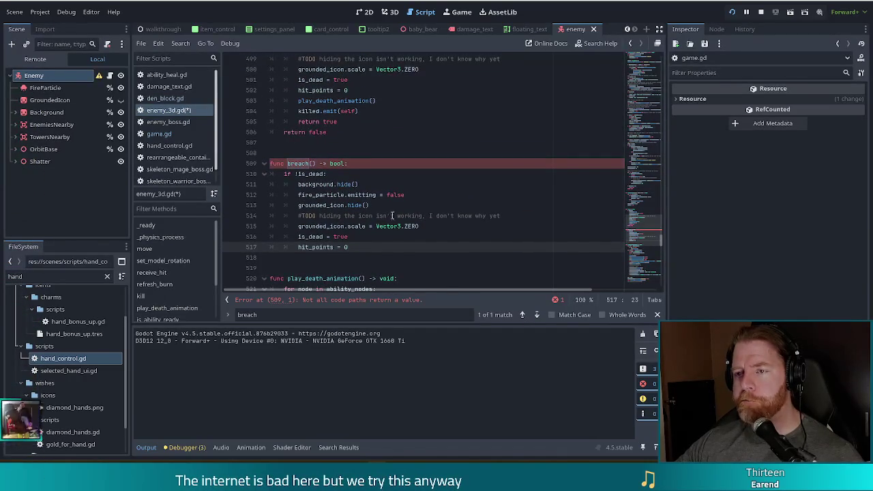
scroll(346, 184, "down", 1)
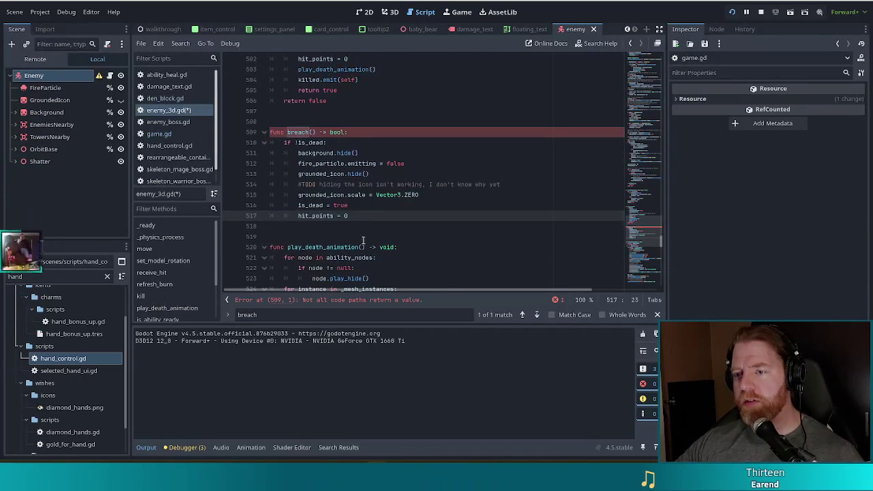
key("Return")
type("tre")
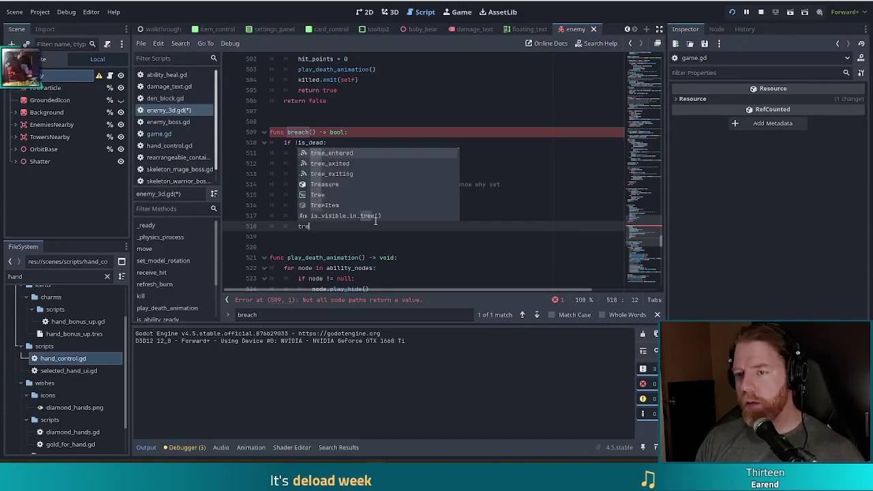
key("Return")
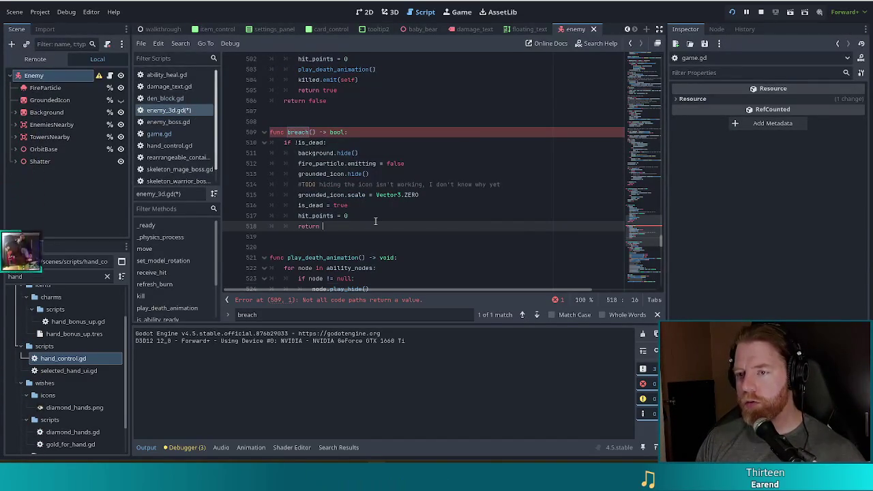
type("true")
key("Return")
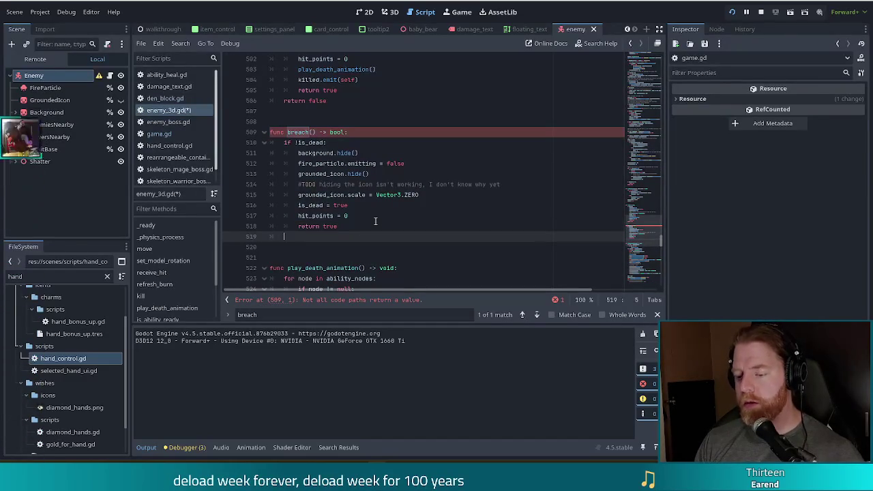
type("ret")
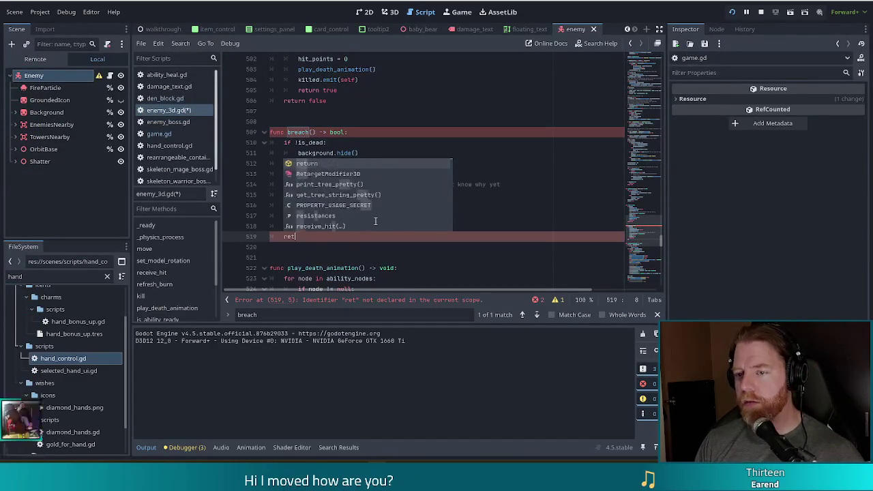
type("urn false")
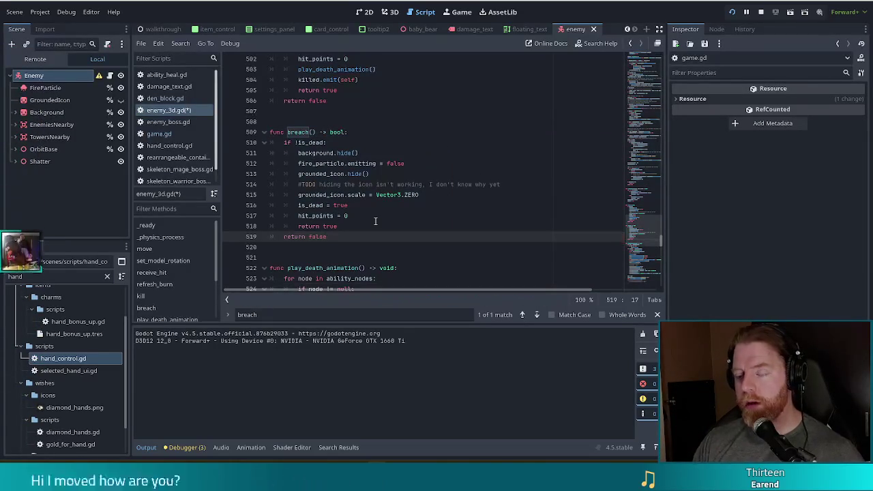
Step: Select the enemy-hiding lines inside breach()
left_click_drag(304, 139, 327, 236)
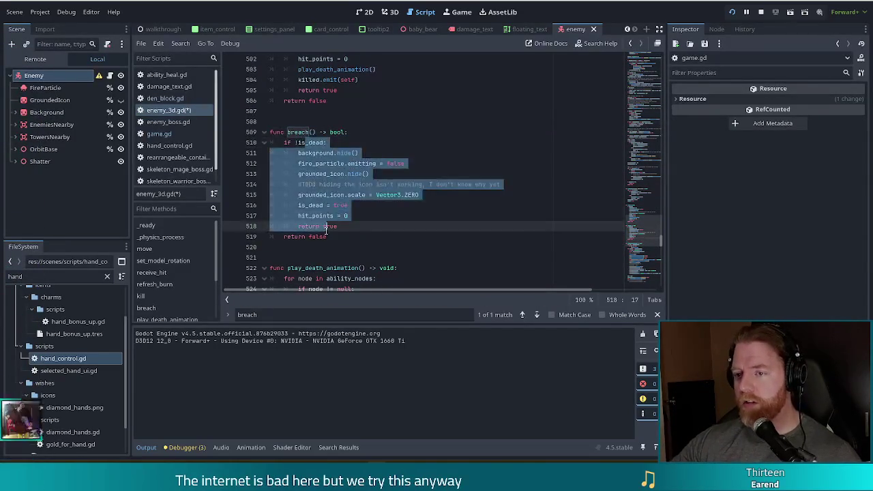
left_click(333, 204)
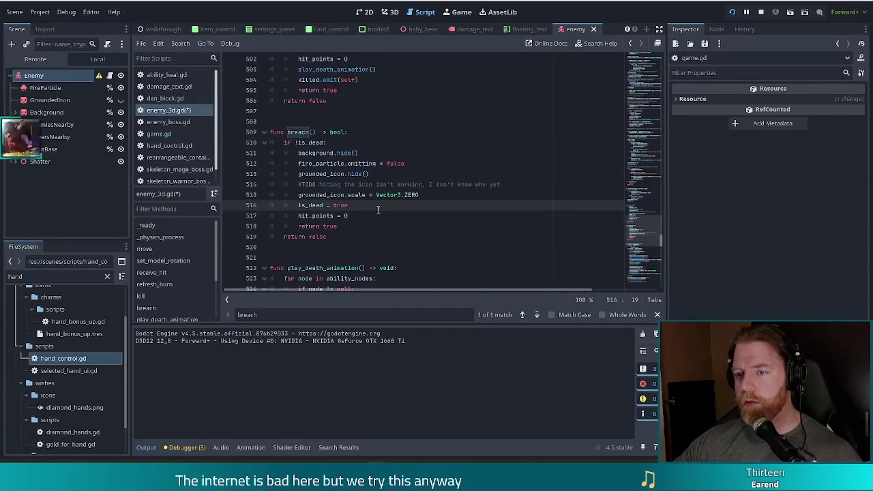
scroll(378, 209, "down", 1)
left_click_drag(316, 143, 319, 194)
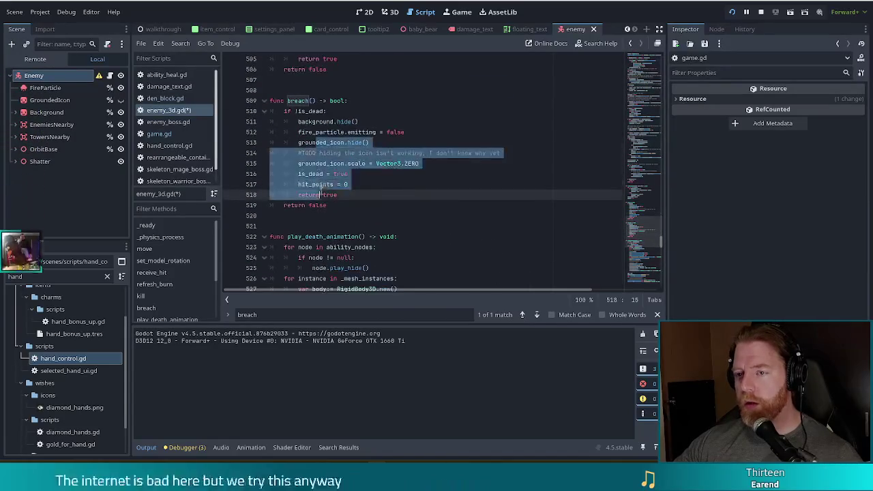
left_click_drag(313, 121, 323, 185)
Step: Add a play_breach_animation() call in breach() after hit_points = 0
left_click(351, 185)
scroll(368, 178, "up", 3)
left_click(392, 104)
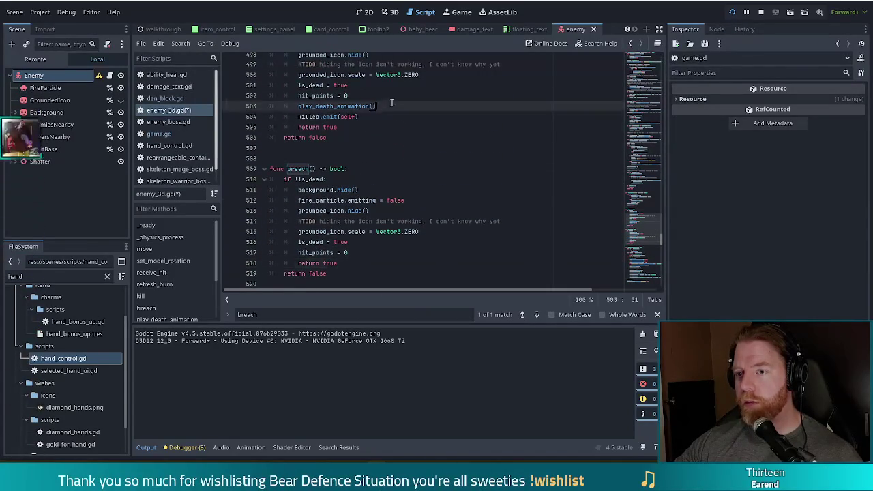
left_click_drag(392, 102, 391, 98)
key("ctrl+c")
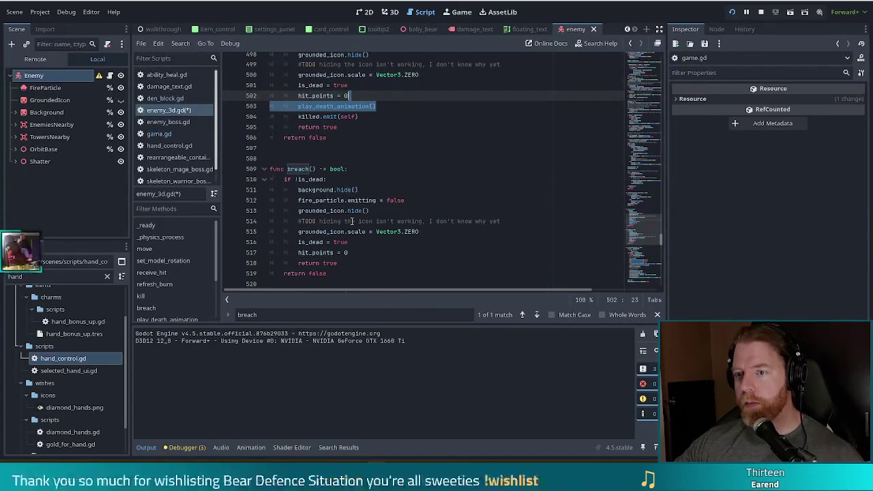
scroll(348, 205, "down", 1)
left_click(352, 226)
key("ctrl+v")
scroll(341, 205, "down", 2)
key("BackSpace")
key("BackSpace")
type("reach")
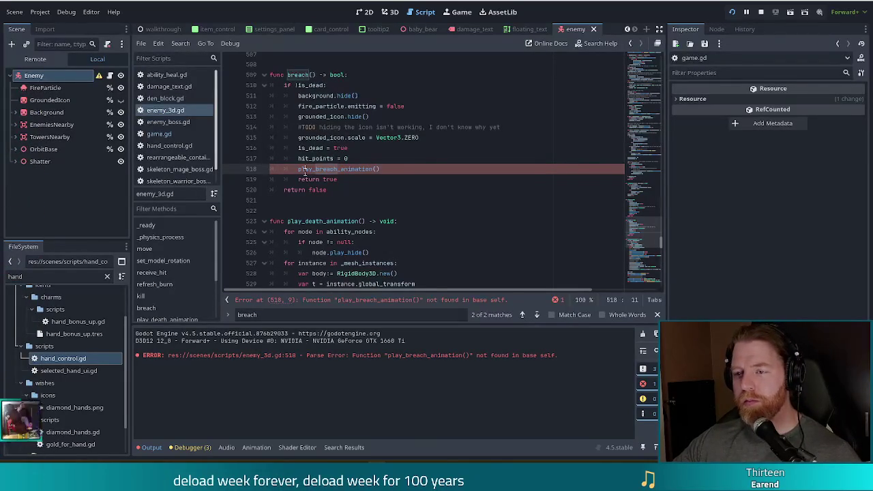
Step: Duplicate the whole play_death_animation function directly below the original
scroll(336, 168, "down", 6)
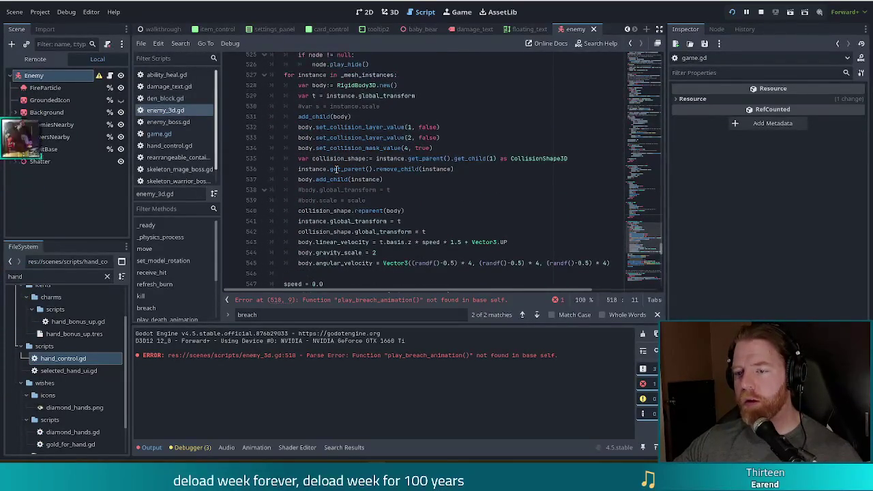
scroll(336, 169, "down", 2)
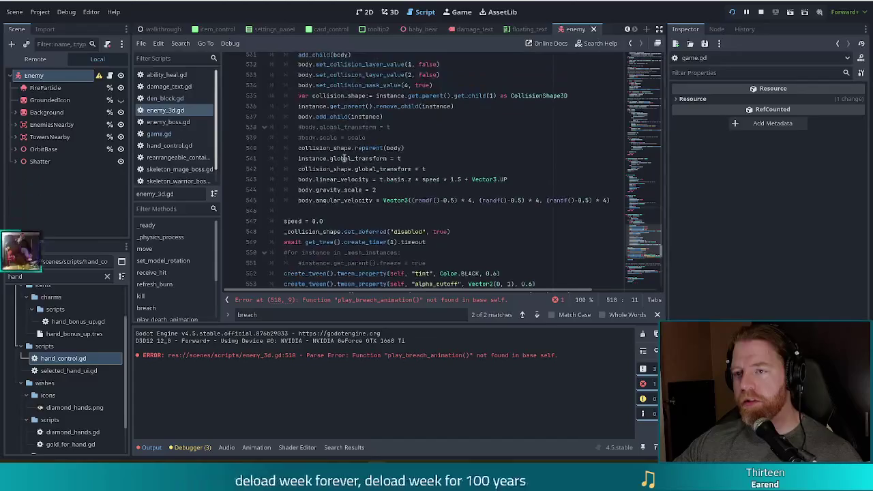
scroll(345, 158, "down", 5)
left_click(336, 158)
scroll(332, 158, "up", 13)
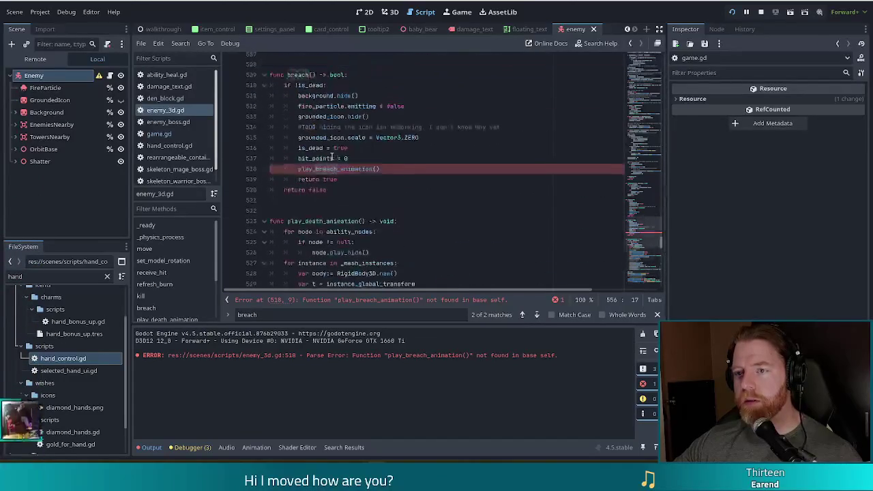
scroll(300, 191, "down", 4)
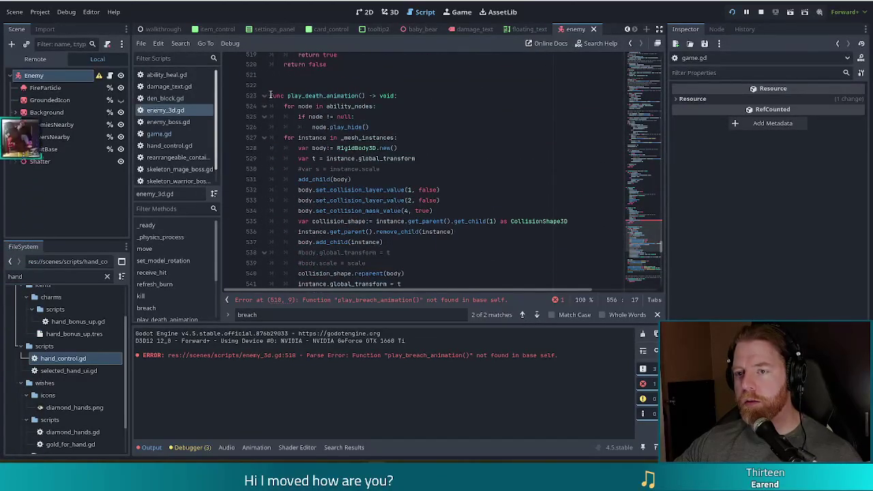
left_click_drag(271, 96, 294, 279)
scroll(374, 172, "down", 2)
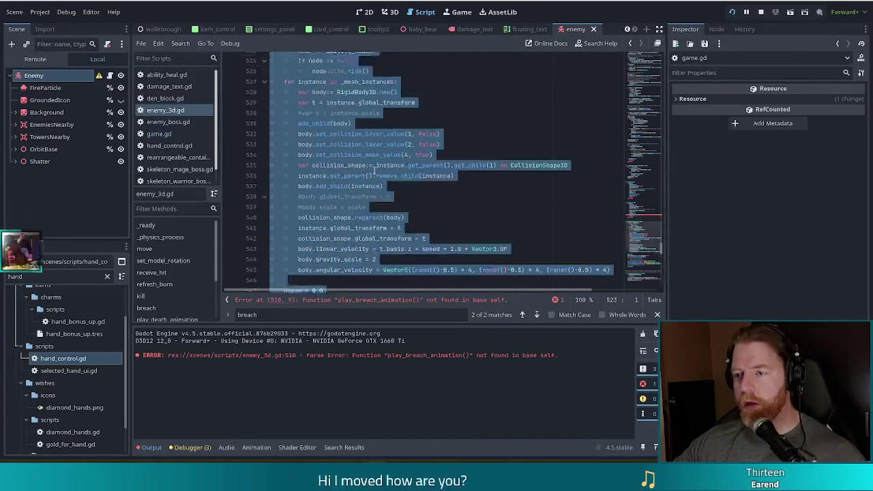
scroll(374, 172, "down", 5)
key("ctrl+v")
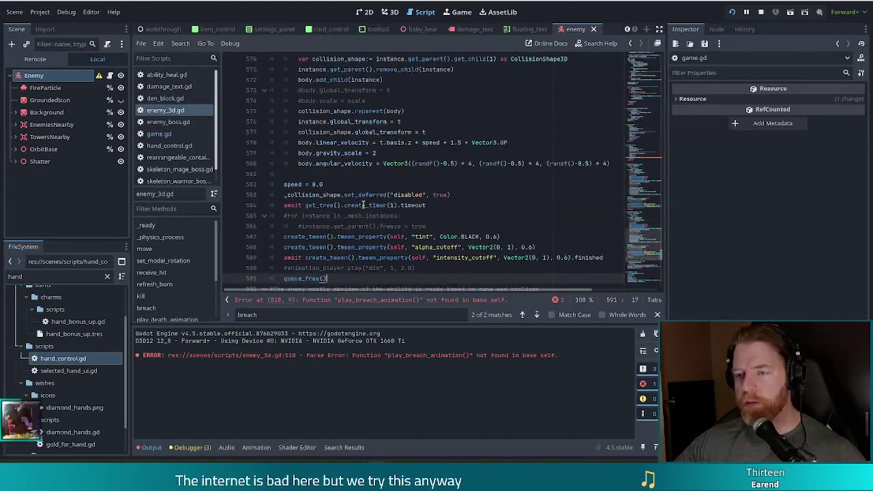
scroll(362, 197, "down", 3)
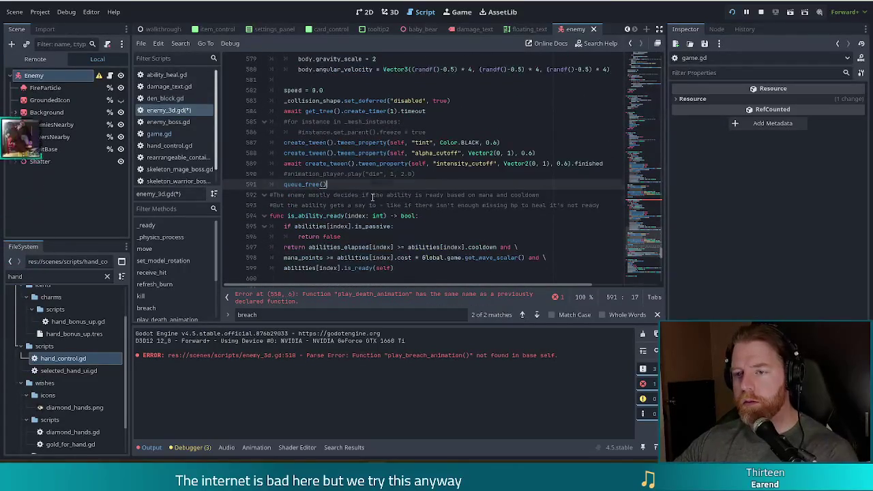
key("Return")
key("Return")
Step: Rename the duplicate to play_breach_animation and separate it with a blank line
scroll(355, 195, "up", 12)
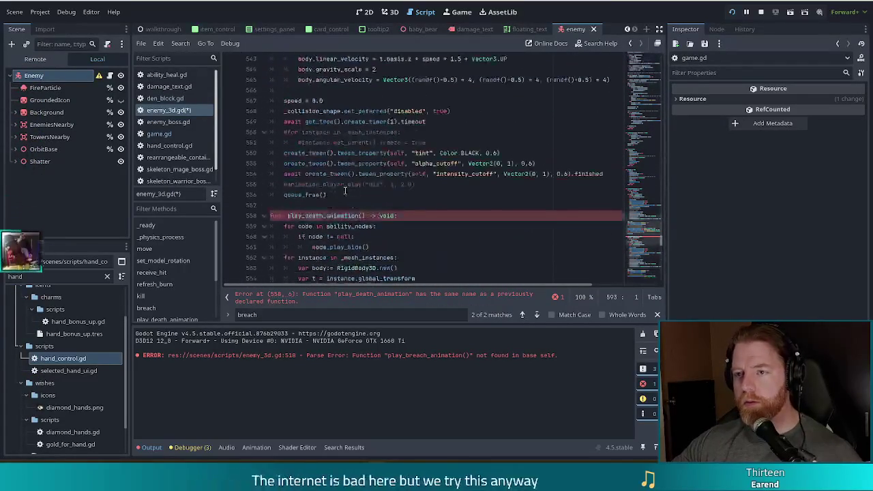
left_click(320, 215)
key("Delete")
key("BackSpace")
key("BackSpace")
key("BackSpace")
type("breach")
key("Home")
key("Return")
scroll(397, 177, "down", 3)
left_click(397, 155)
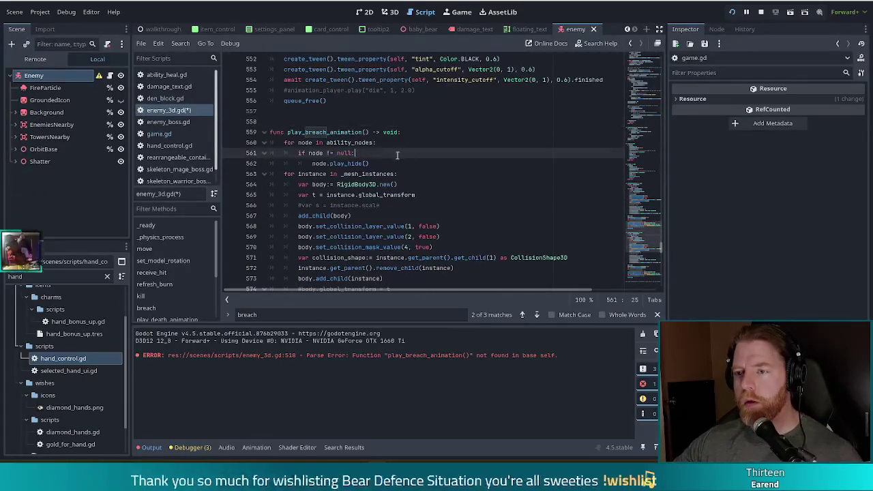
left_click(341, 163)
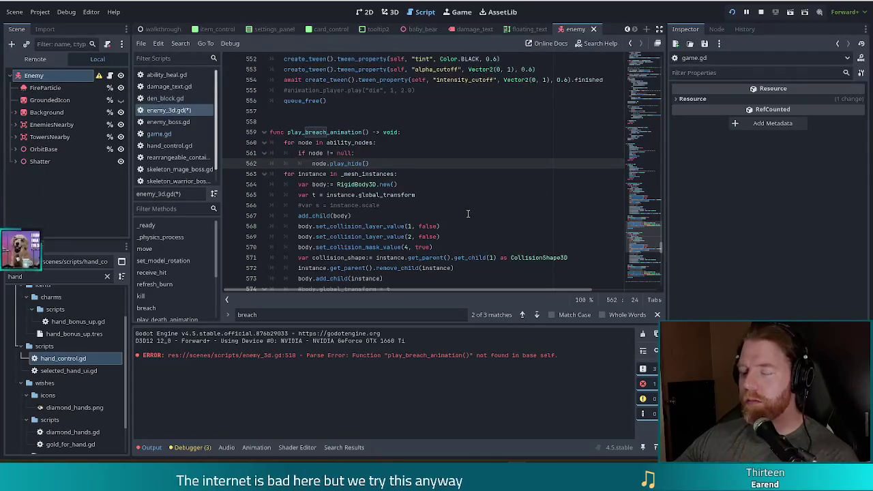
Step: Uncomment the null-check and play_hide() lines inside the ability_nodes loop
left_click(403, 205)
scroll(403, 161, "down", 2)
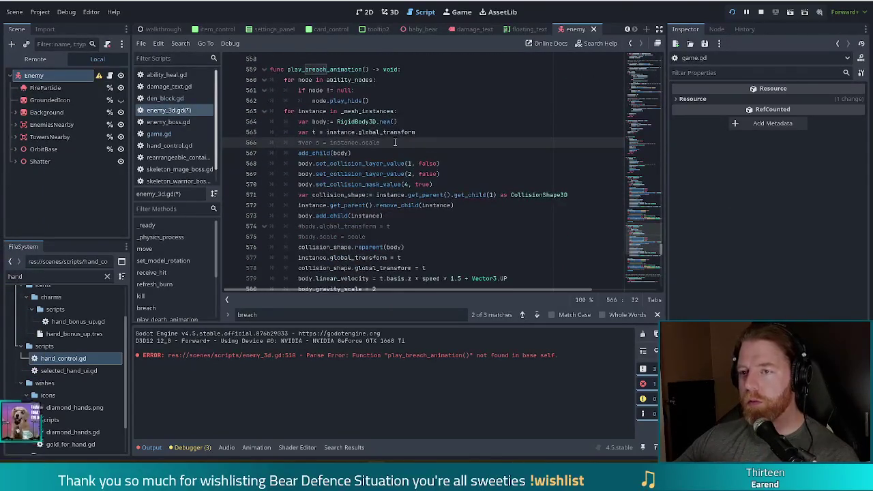
left_click(344, 100)
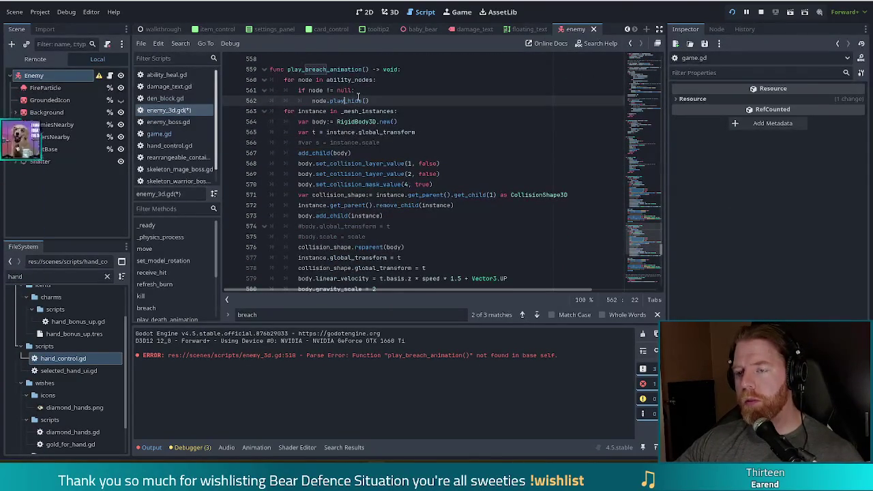
left_click(350, 80)
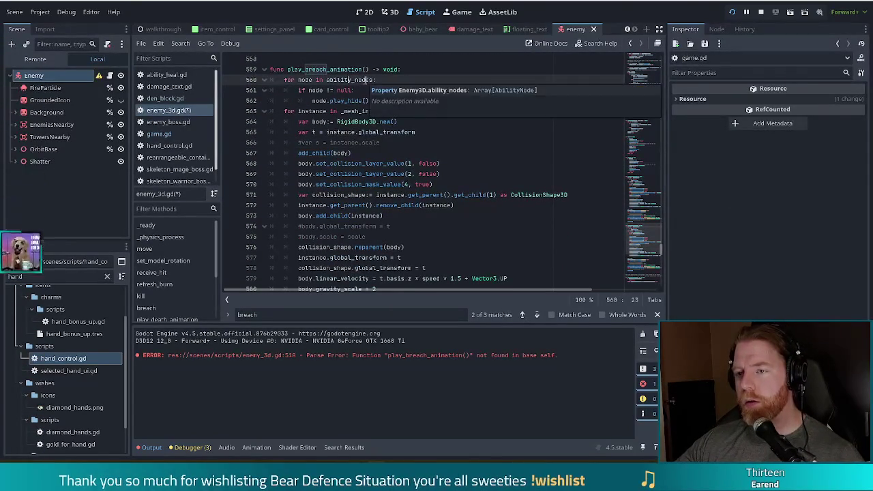
left_click(350, 101)
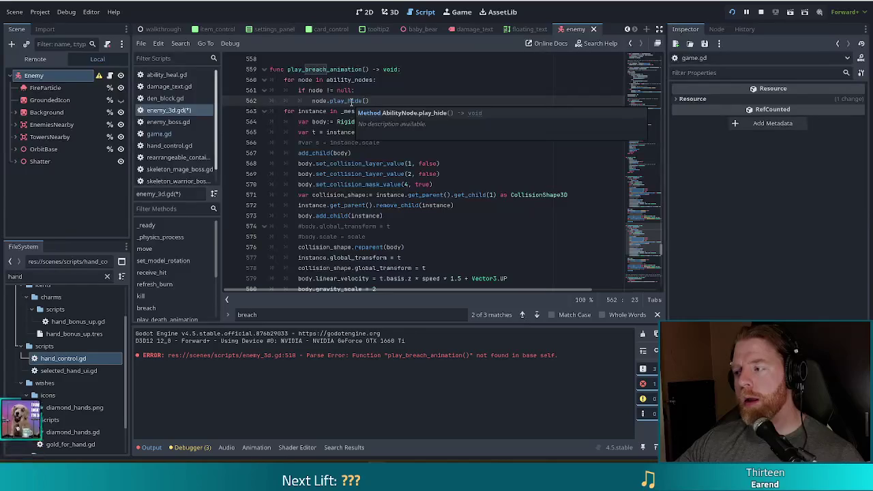
left_click_drag(384, 101, 390, 78)
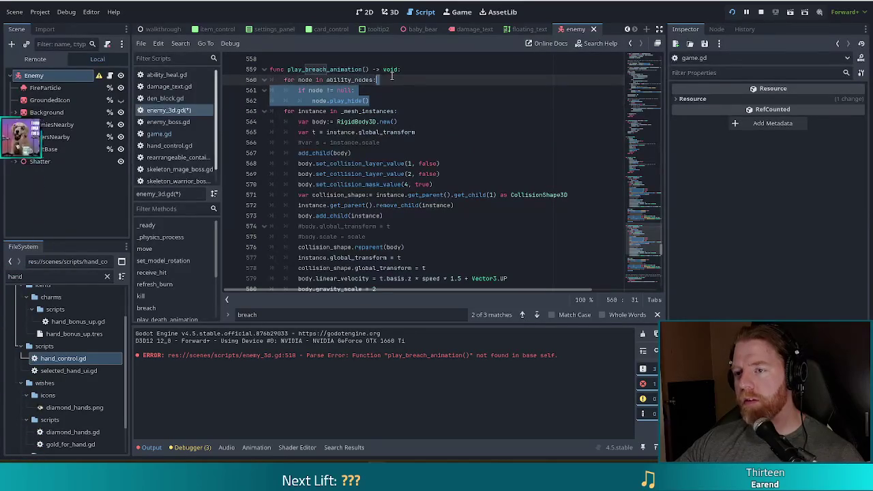
key("ctrl+k")
left_click(384, 100)
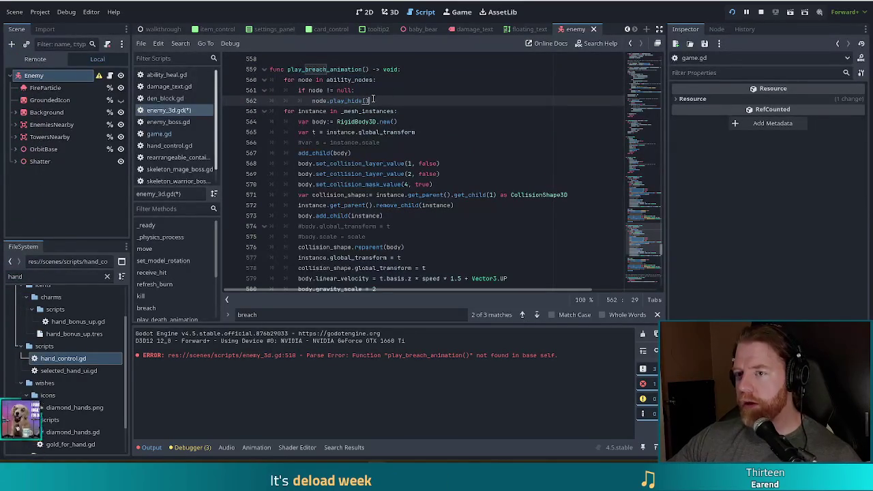
left_click(315, 100)
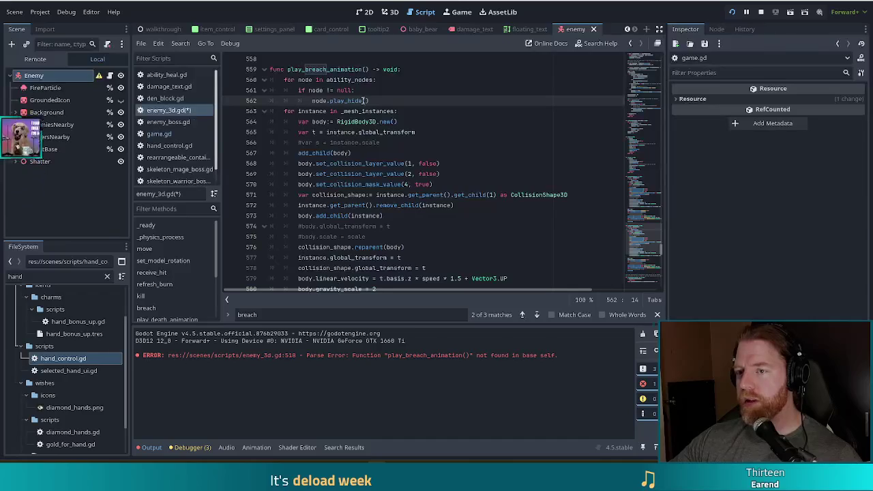
Step: Comment the ability_nodes loop '#these nodes are visuals for enemy abilities' and save enemy_3d.gd
left_click(389, 83)
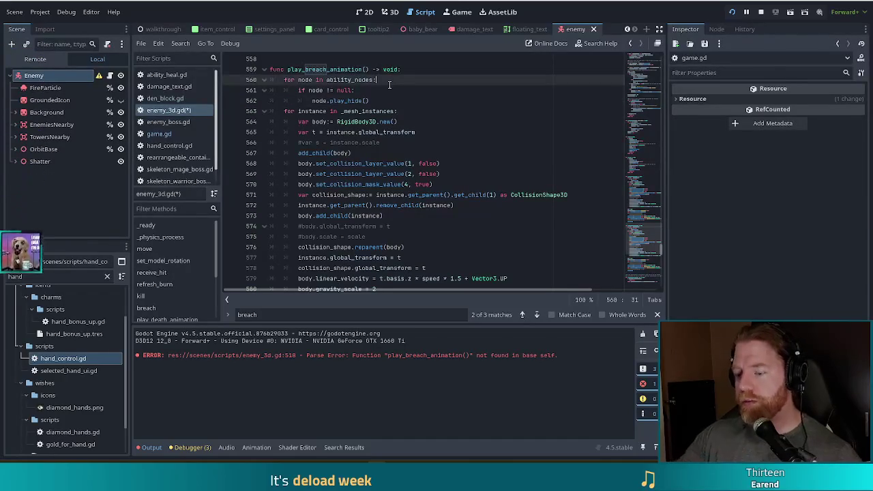
type("#TOD")
key("BackSpace")
key("BackSpace")
key("BackSpace")
type("these nodes are visuals for ")
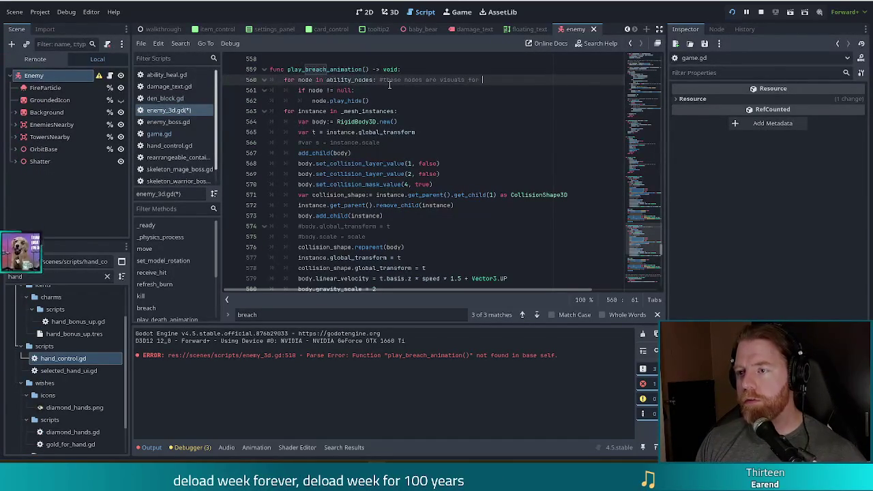
type("enemy abilities")
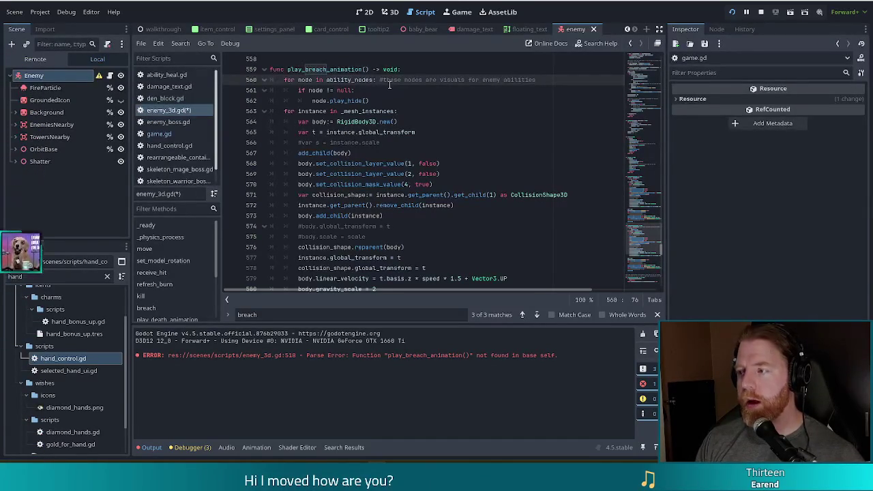
key("ctrl+s")
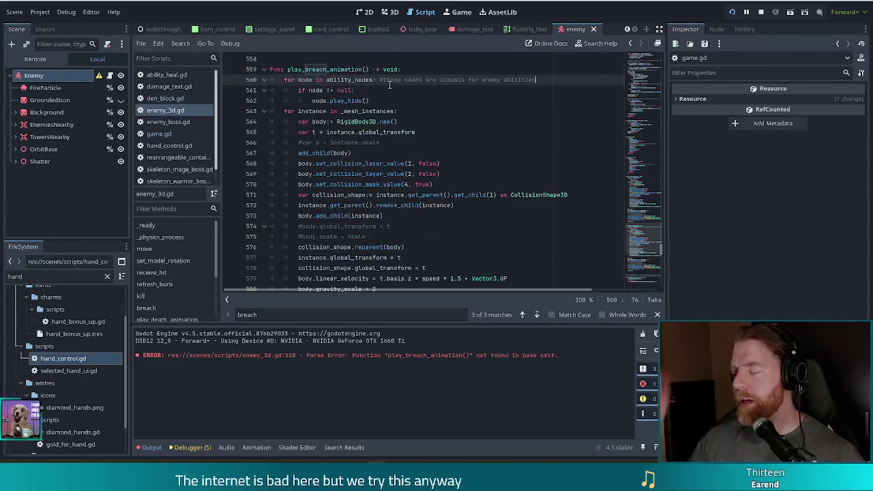
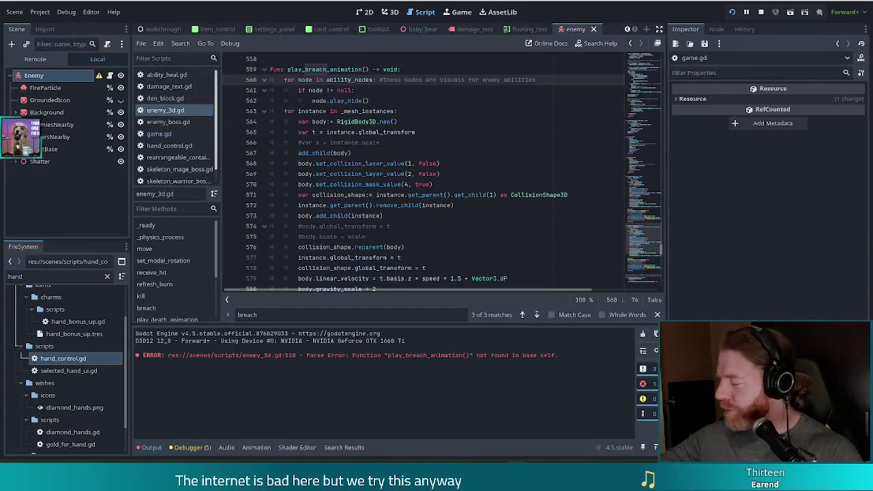
Step: Delete the rigid-body shatter loop over _mesh_instances from play_breach_animation
left_click(496, 185)
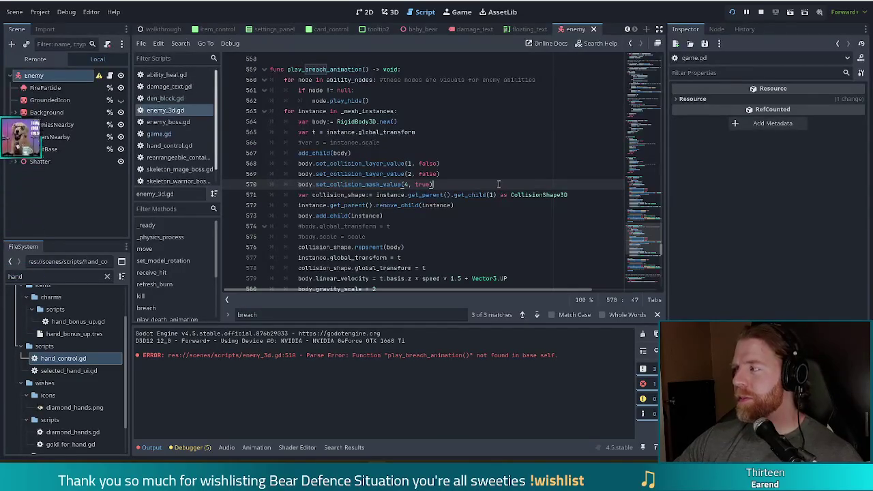
left_click(427, 185)
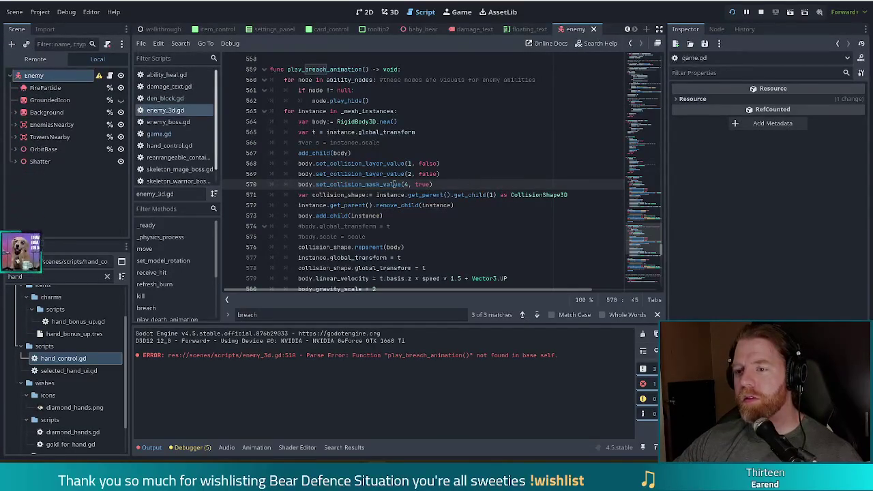
left_click(379, 164)
left_click(328, 111)
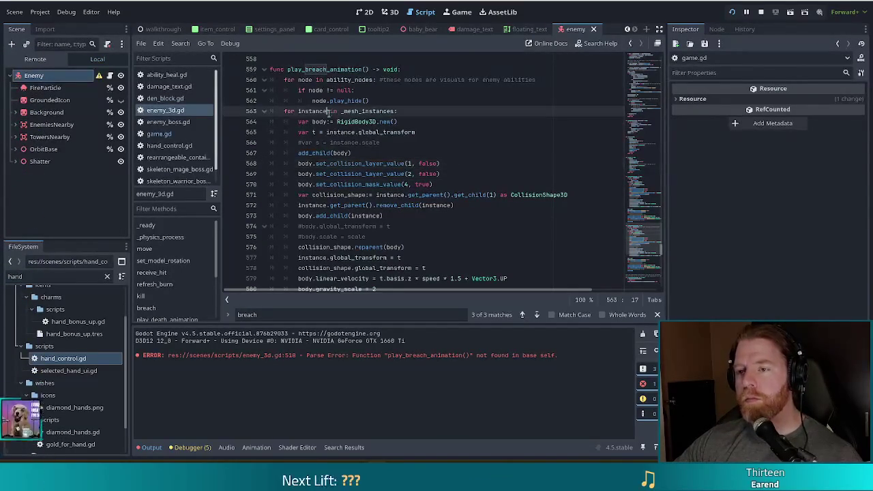
left_click(287, 112)
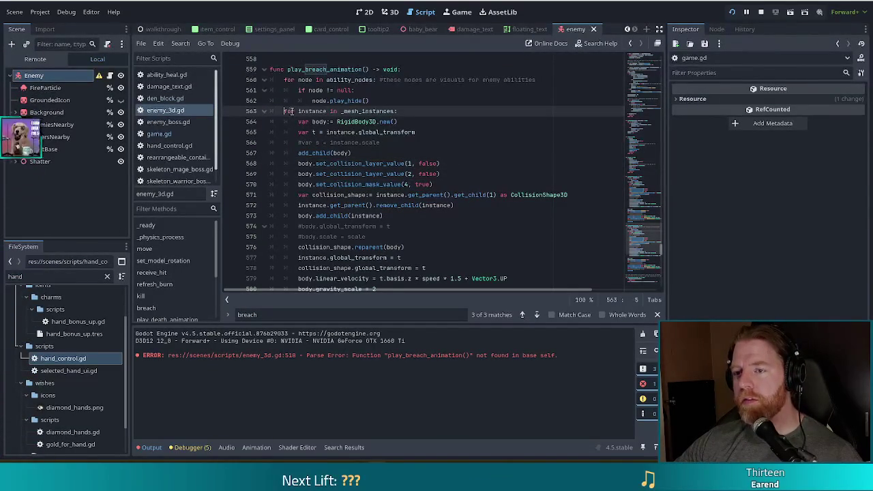
scroll(566, 170, "down", 2)
left_click(354, 239, "shift")
key("Delete")
Step: Inspect the collision shape disabling call on line 565
scroll(353, 238, "up", 3)
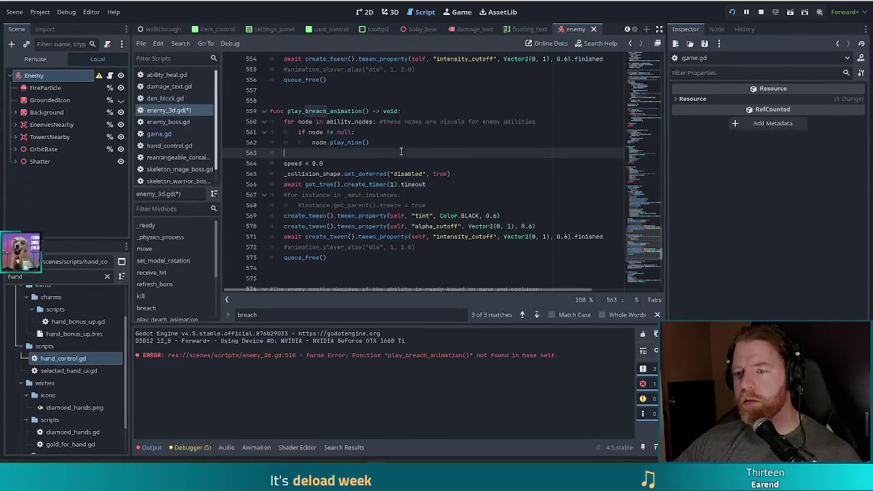
left_click(422, 173)
left_click(462, 173)
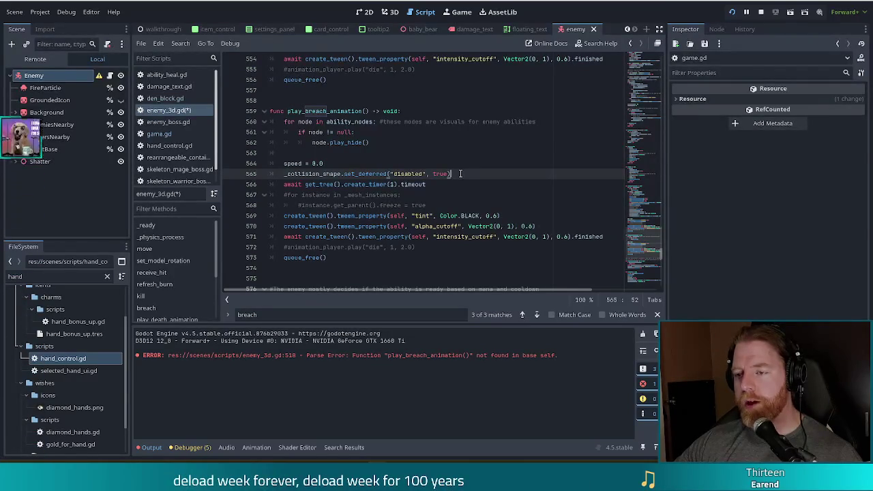
left_click_drag(460, 173, 316, 175)
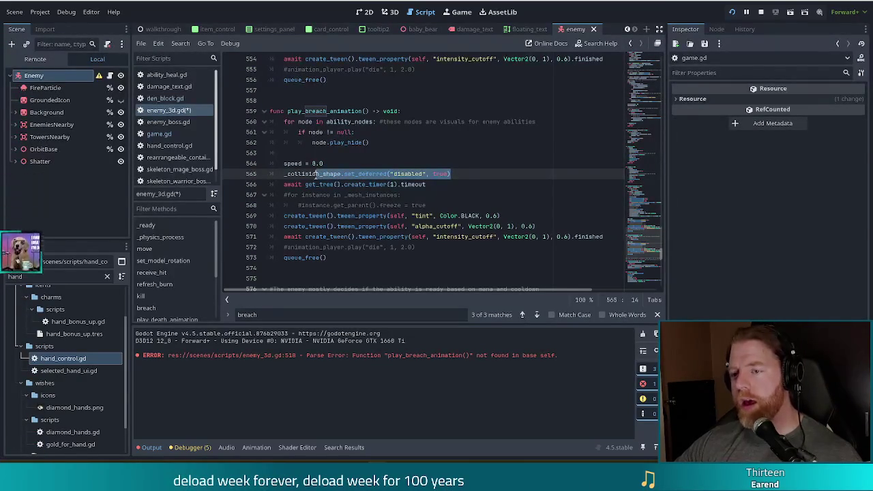
left_click(316, 174)
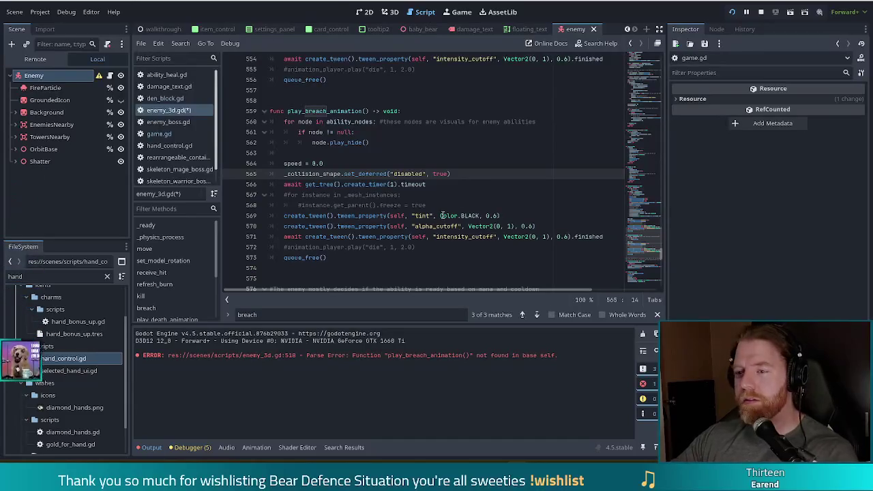
left_click(476, 174)
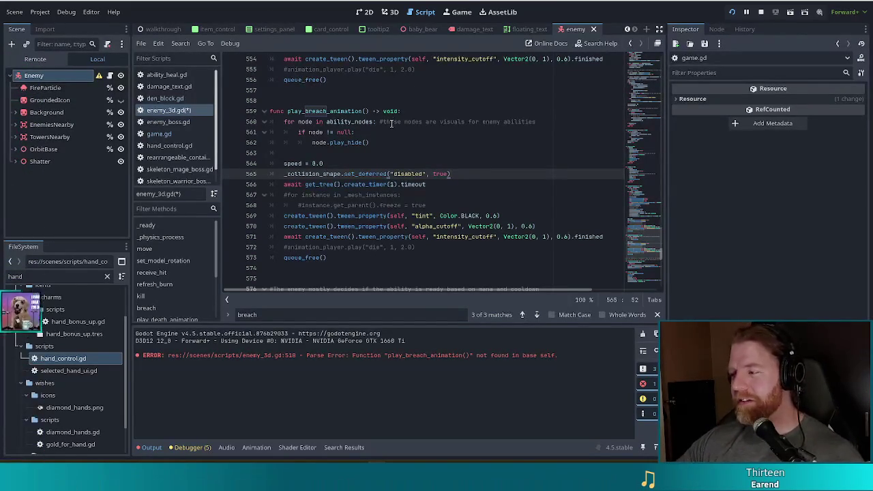
left_click(354, 196)
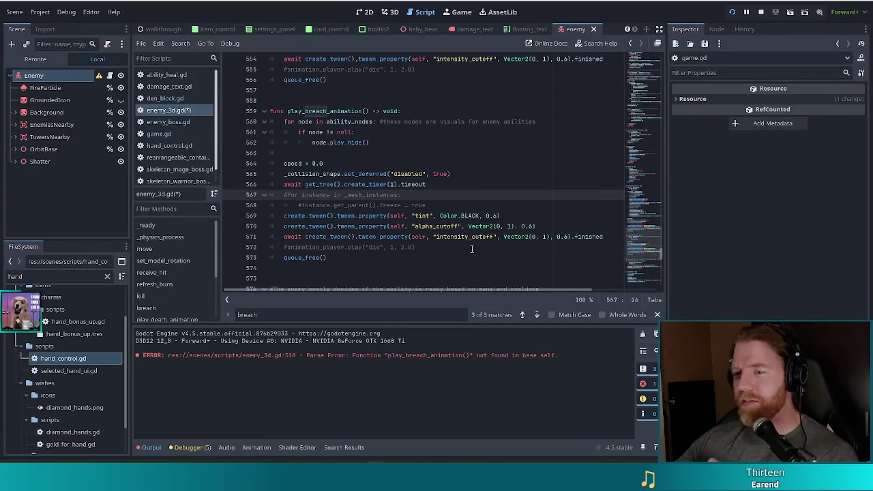
left_click(489, 227)
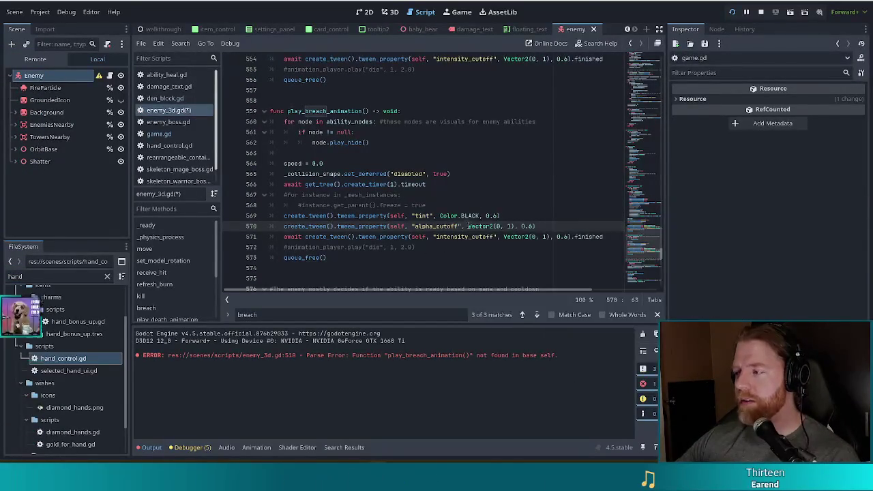
left_click(429, 237)
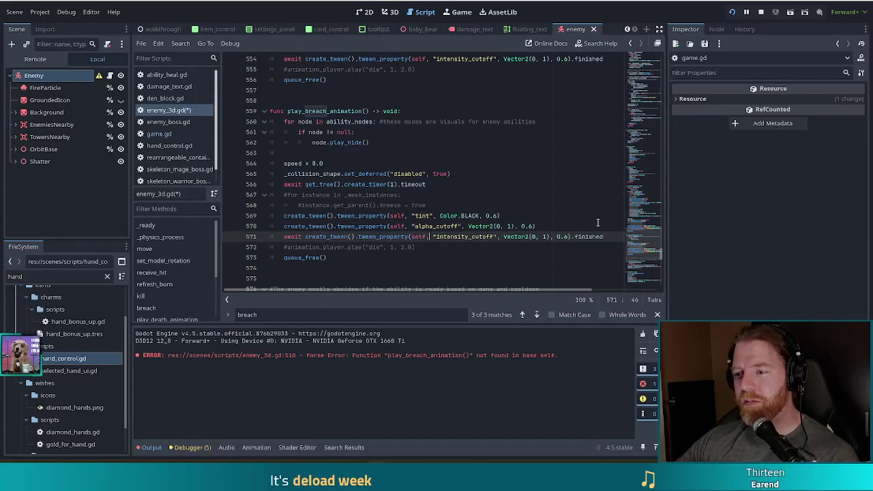
left_click(425, 226)
left_click(459, 216)
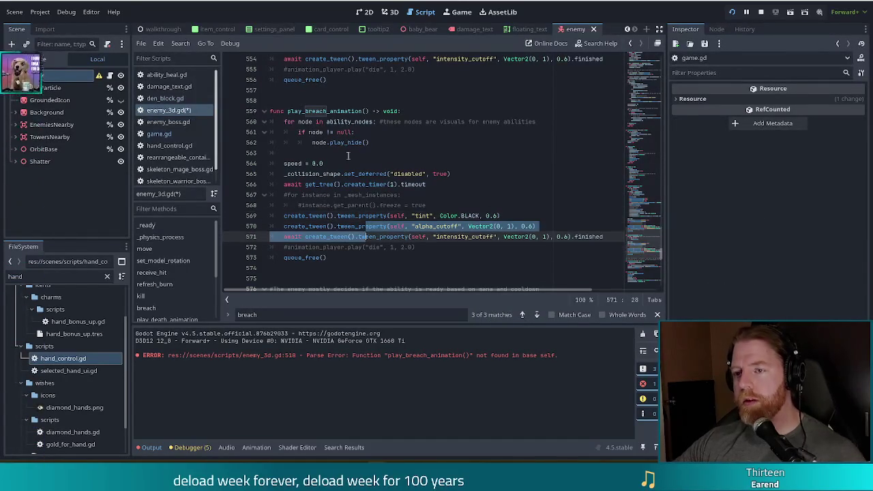
left_click(332, 184)
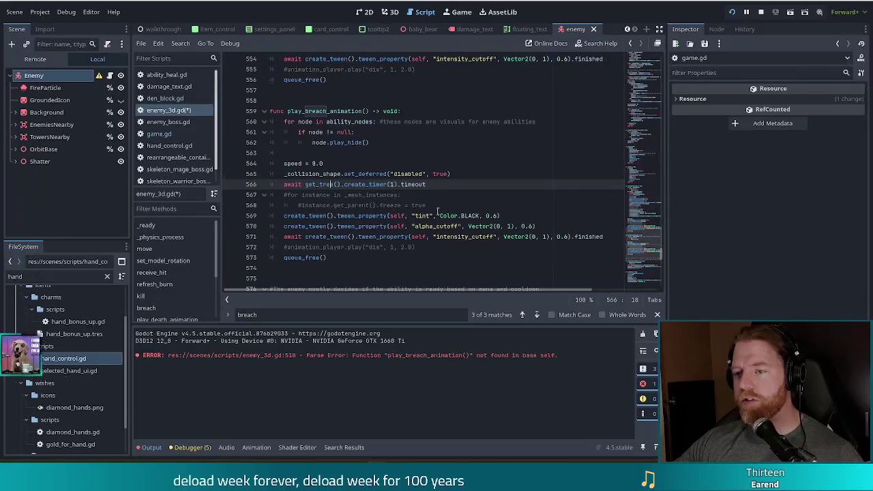
left_click(437, 225)
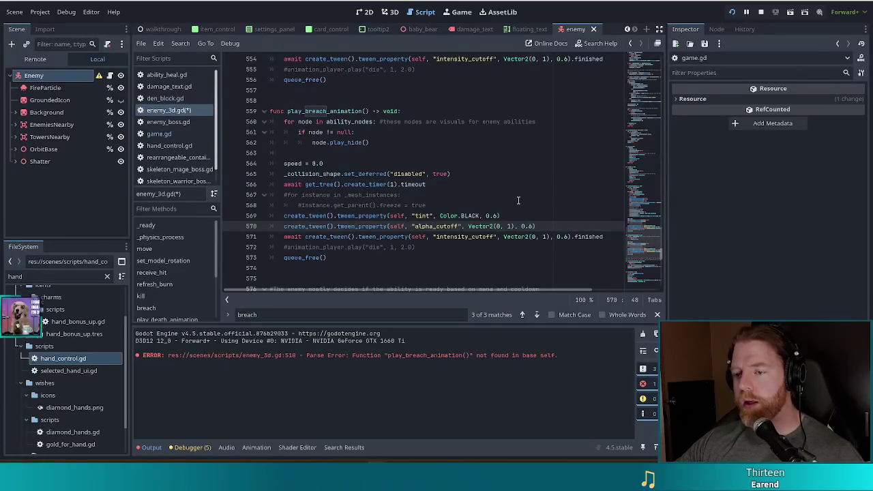
left_click(351, 258)
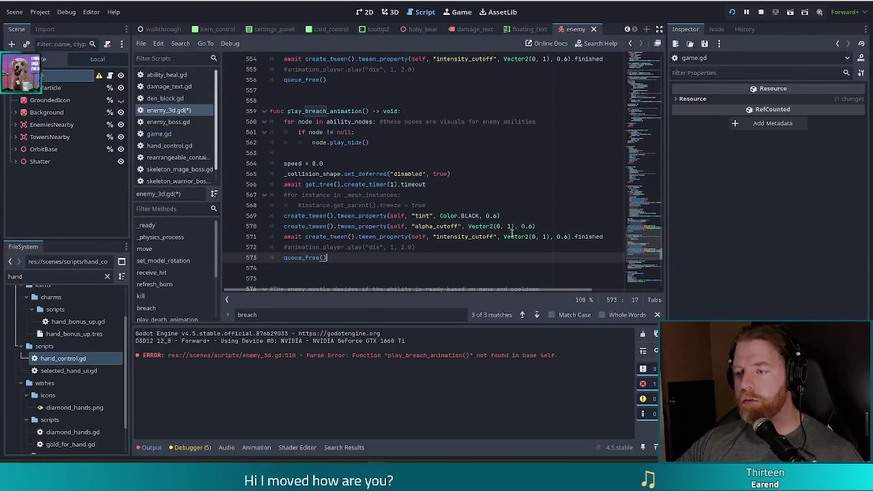
key("ctrl+s")
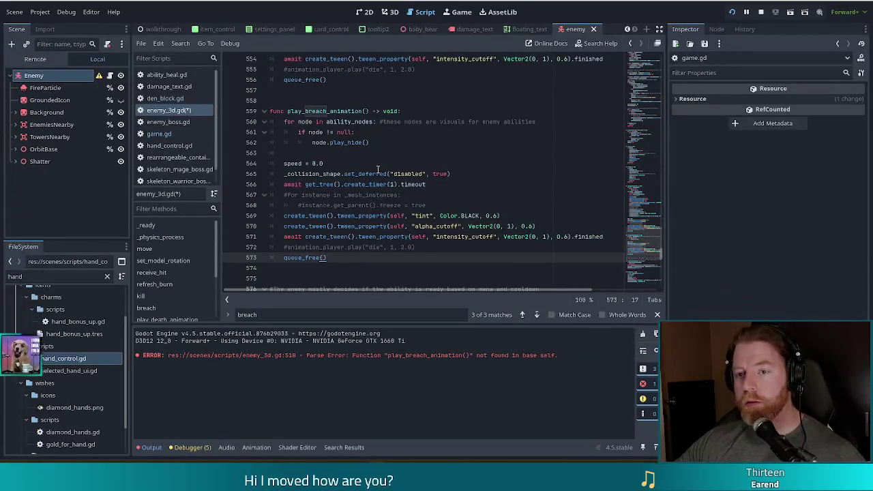
Step: In game.gd, replace kill with breach on line 421 so _on_den_breached calls body.breach()
key("alt+Left")
double_click(310, 185)
type("breach")
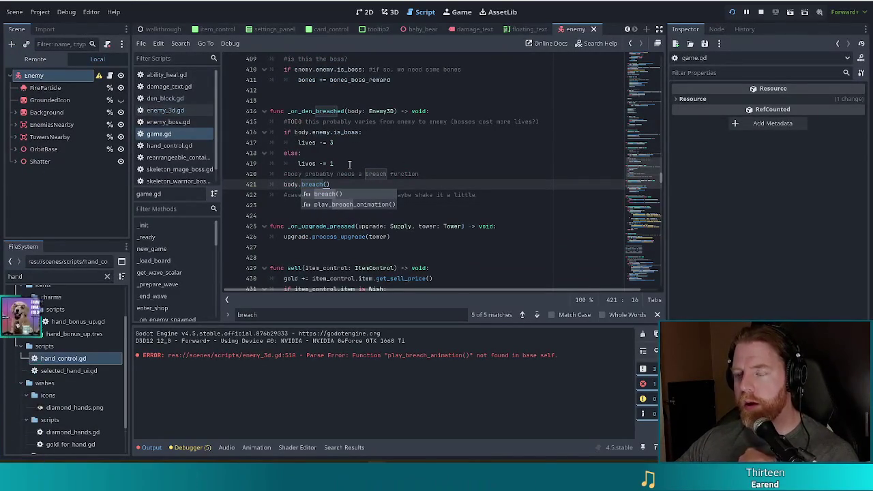
left_click(341, 141)
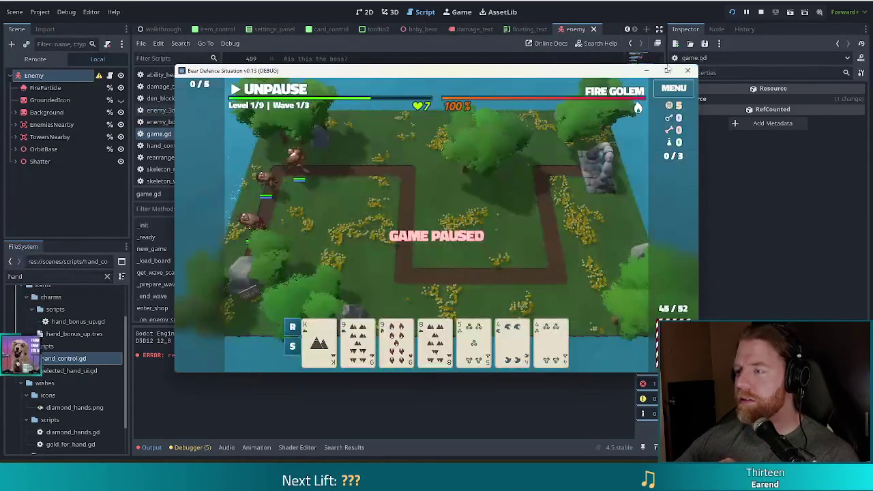
Step: Stop the paused run, relaunch the game, bring it to the front and start a new game
left_click(761, 12)
left_click(732, 12)
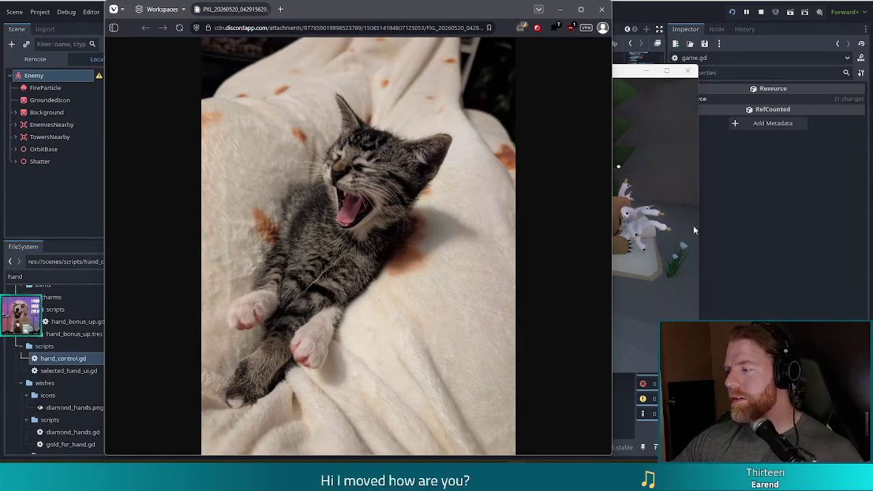
left_click(639, 71)
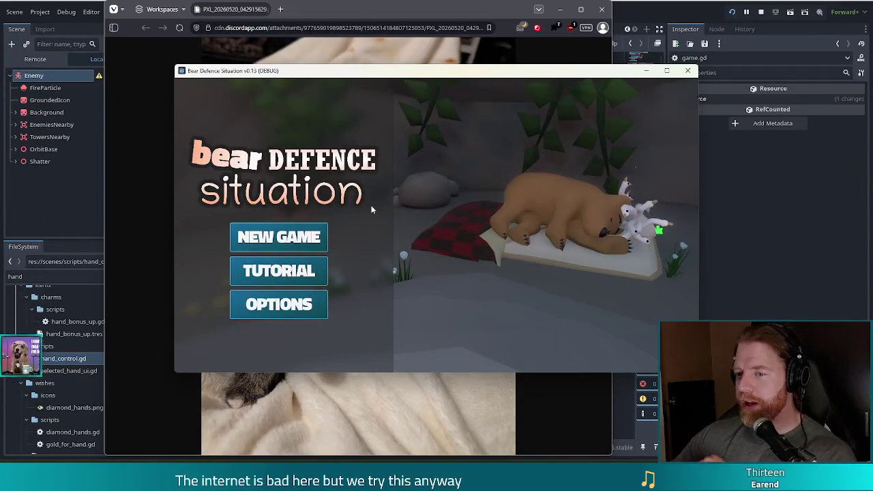
left_click(268, 237)
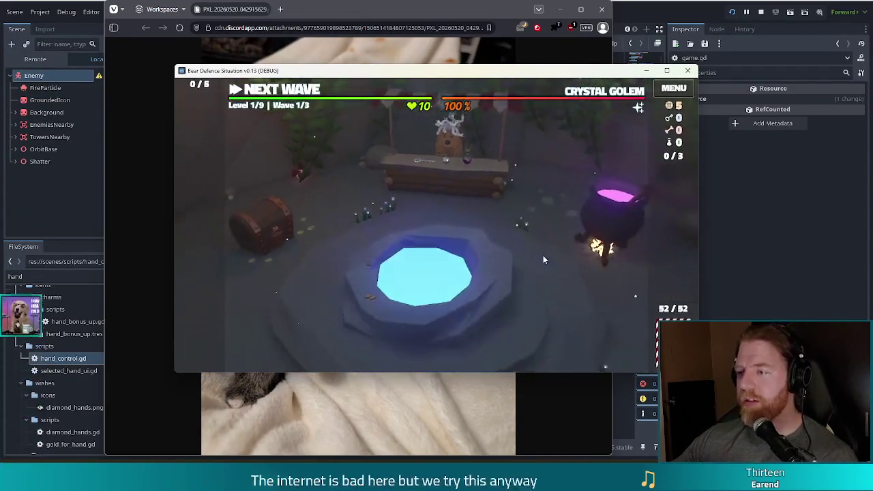
Step: Begin the first wave of Level 1, then switch to the Vivaldi browser
mouse_move(514, 86)
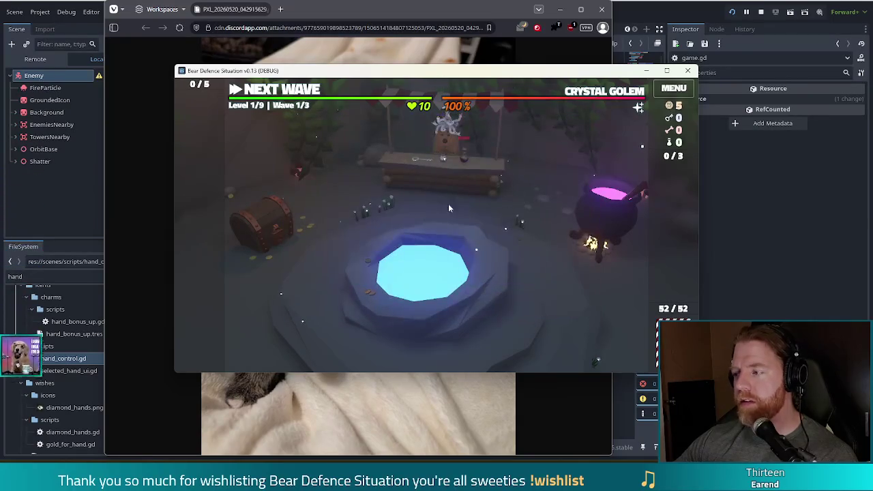
left_click(277, 93)
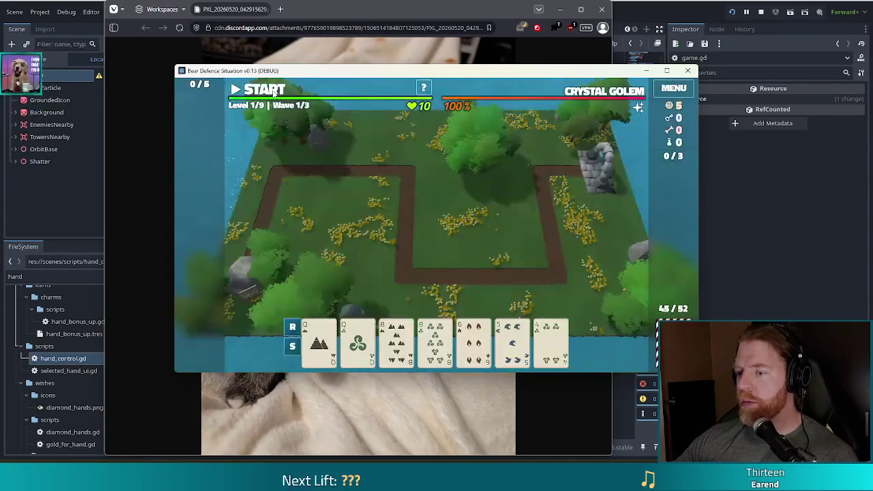
left_click(275, 94)
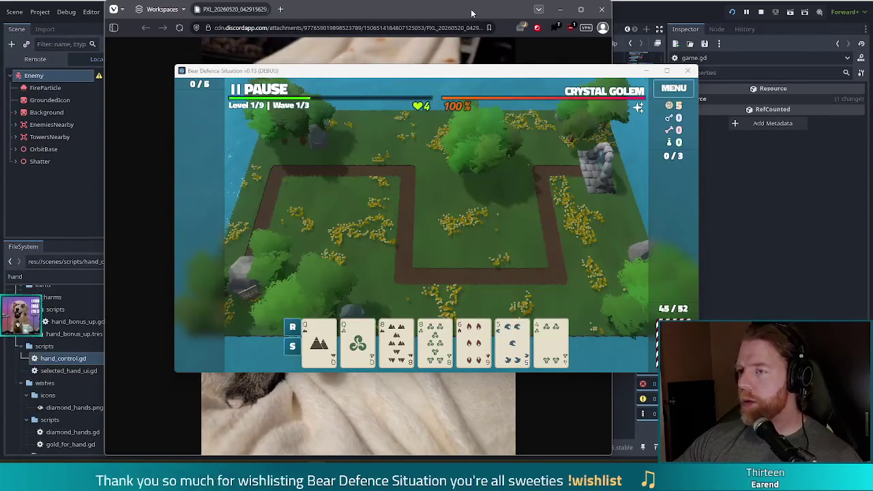
key("alt+Tab")
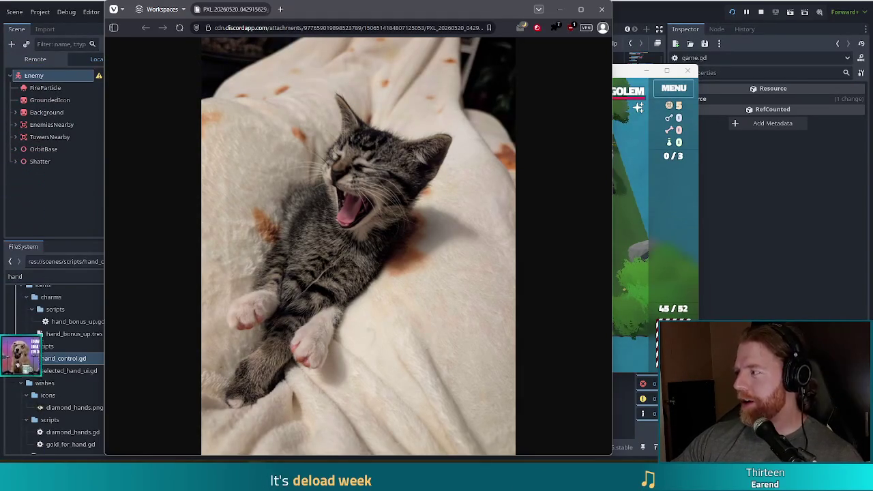
Step: Browse the kitten photo tabs in Vivaldi, then move the game window up and left
left_click(309, 12)
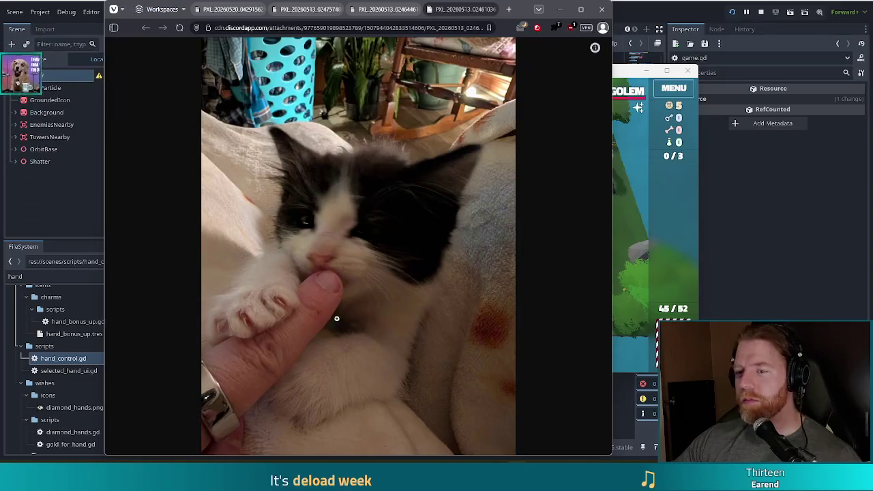
left_click(386, 9)
left_click(468, 11)
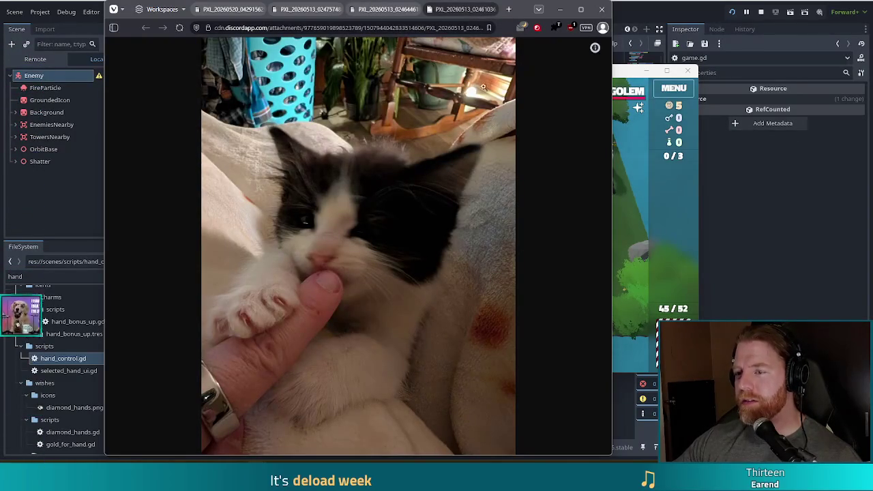
left_click(386, 9)
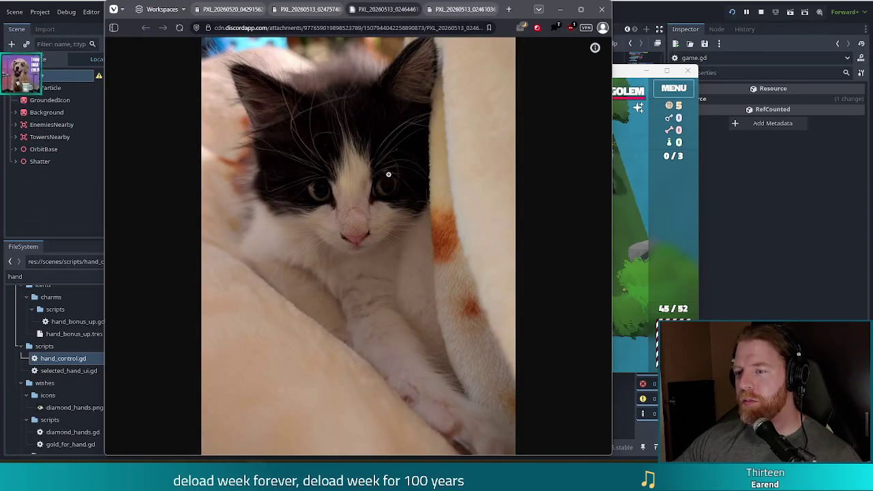
left_click(459, 10)
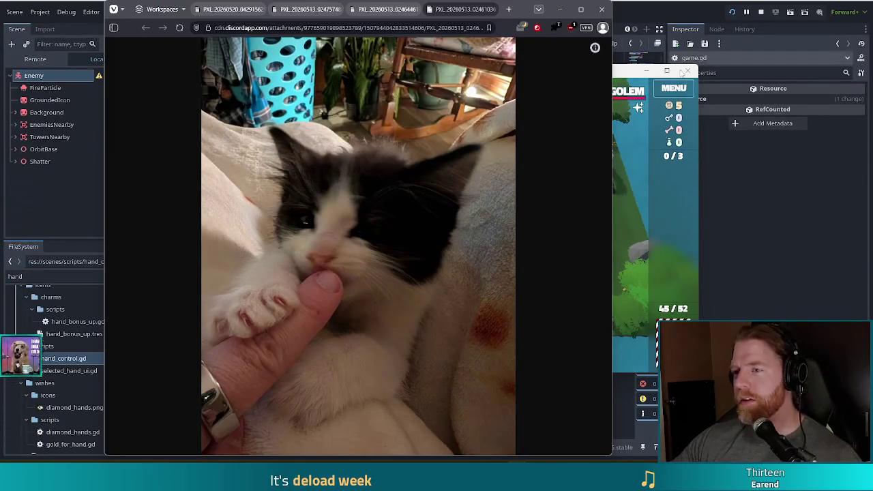
left_click(389, 9)
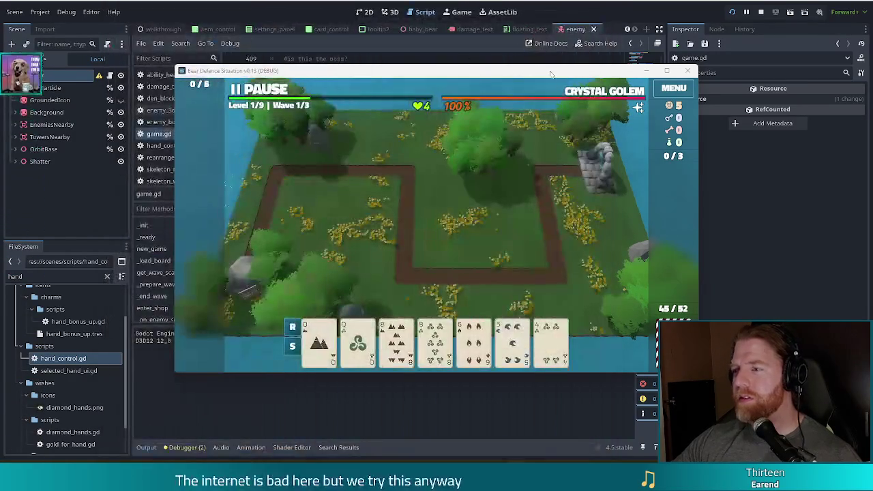
left_click_drag(586, 71, 548, 60)
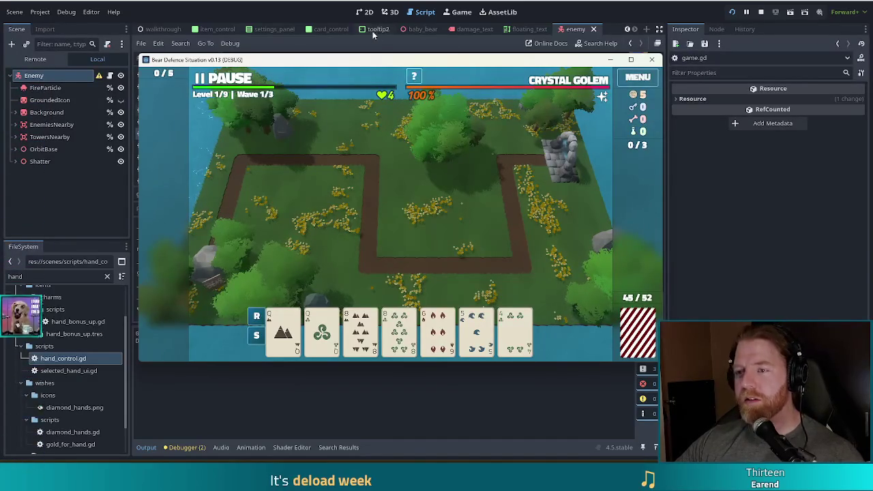
Step: Read the tooltip of a card in the hand
mouse_move(483, 331)
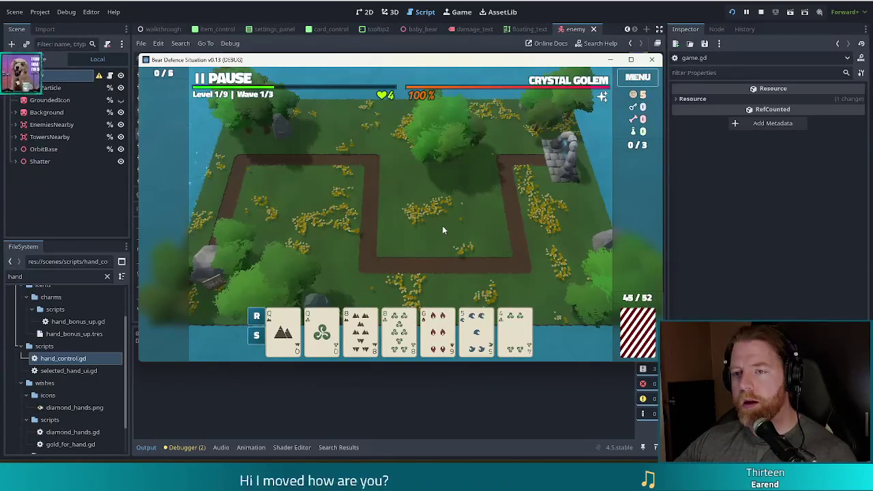
Step: Return to the editor, open enemy_3d.gd and review the play_hide lines
key("alt+Tab")
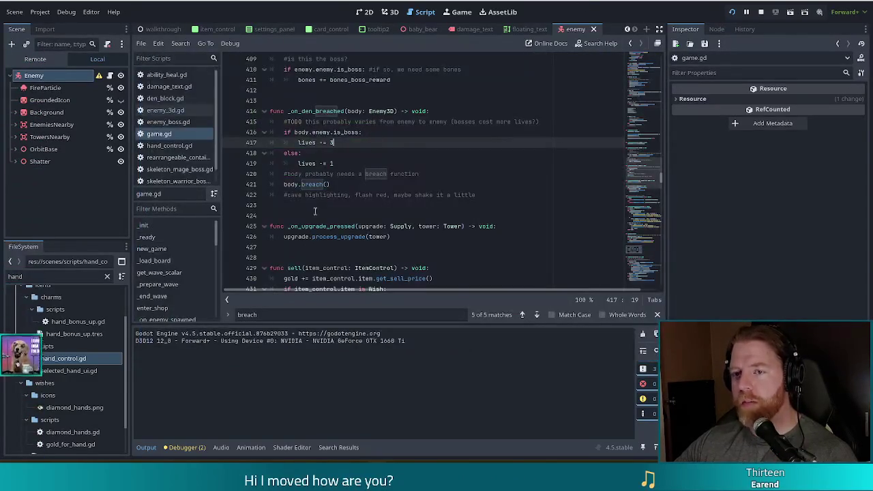
left_click(172, 111)
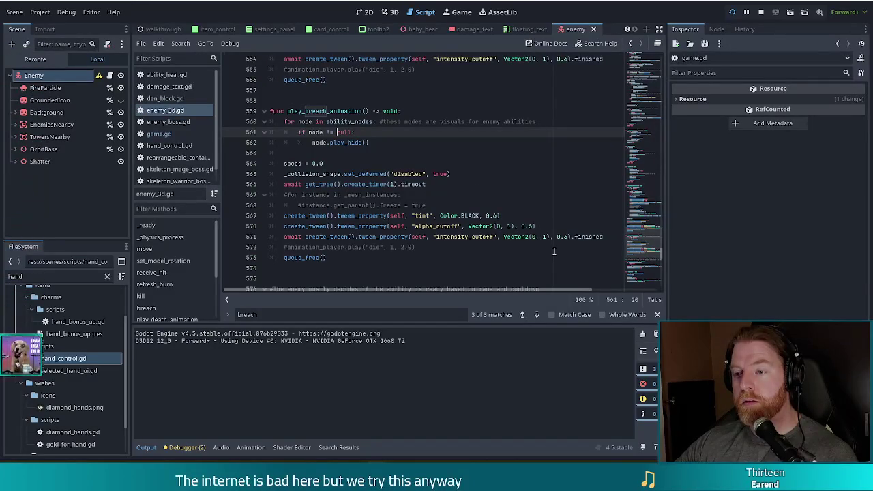
scroll(409, 215, "up", 5)
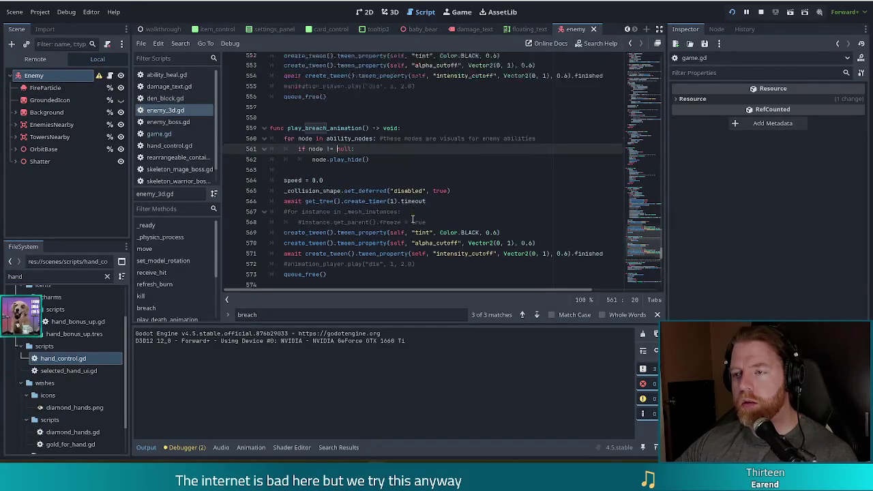
scroll(412, 219, "up", 6)
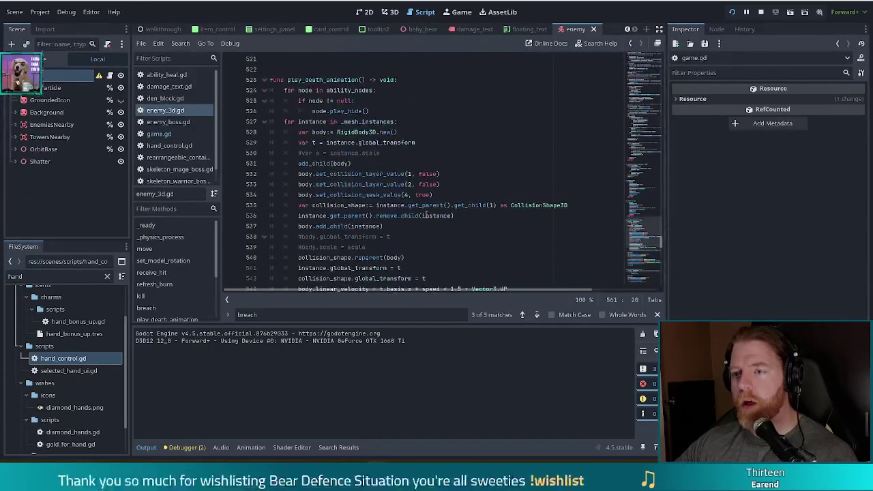
scroll(423, 133, "down", 6)
scroll(421, 139, "up", 4)
scroll(421, 141, "down", 8)
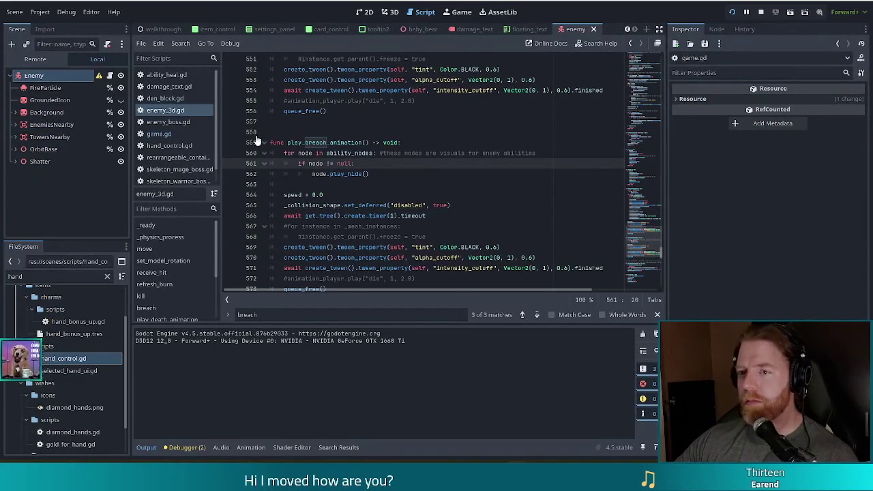
left_click(359, 131)
left_click(411, 174)
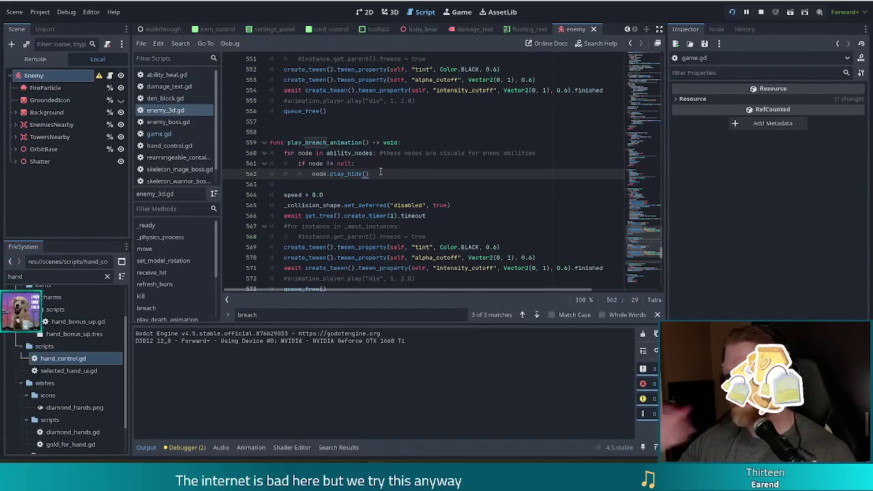
Step: Search 'cast' to inspect play_cast_animation, then go back to line 562 in play_breach_animation
key("ctrl+f")
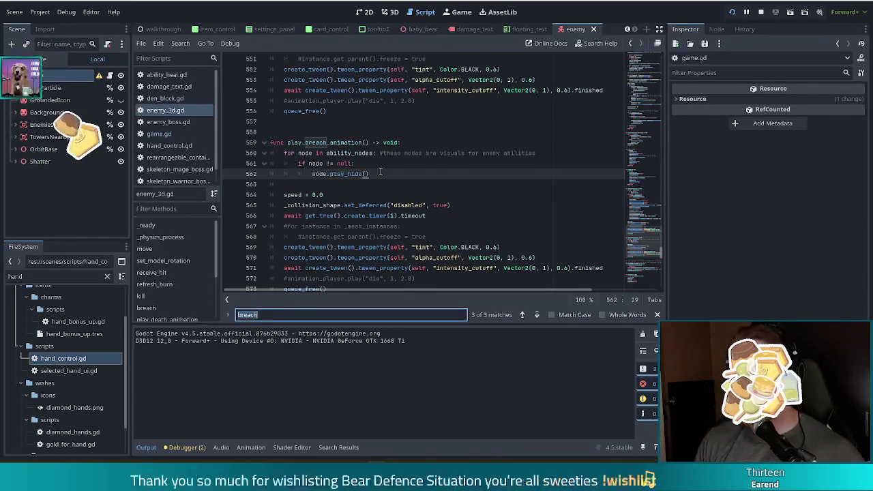
type("cast")
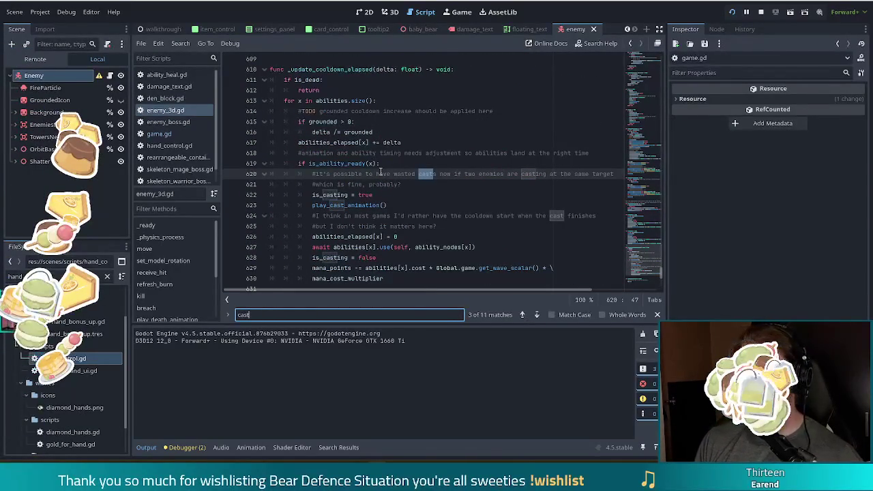
left_click(348, 204, "ctrl")
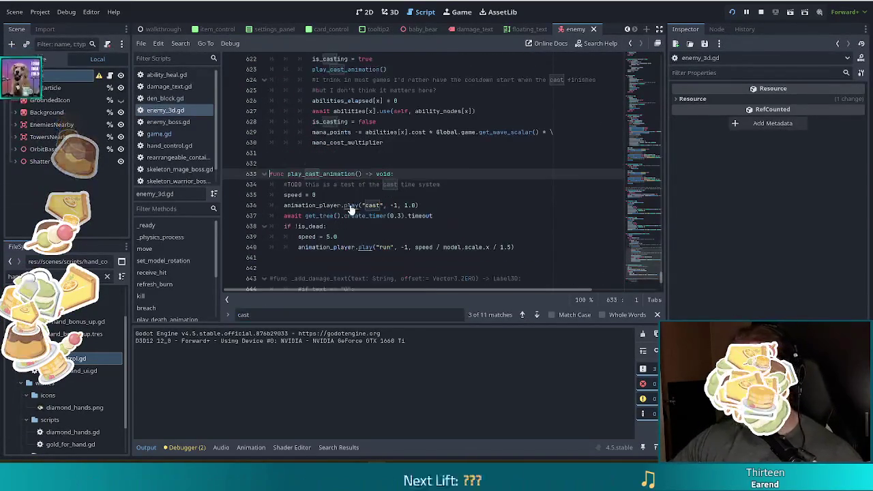
left_click(431, 204)
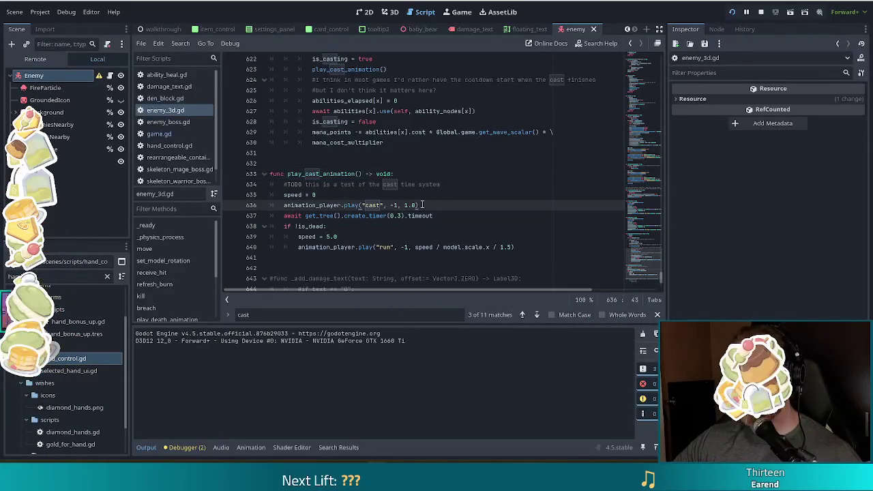
key("alt+Left")
scroll(429, 207, "up", 10)
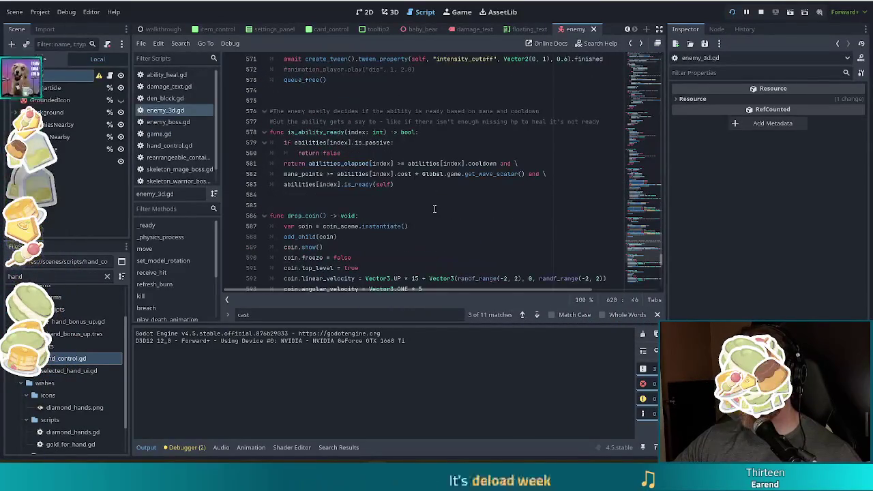
scroll(409, 191, "up", 5)
left_click(374, 142)
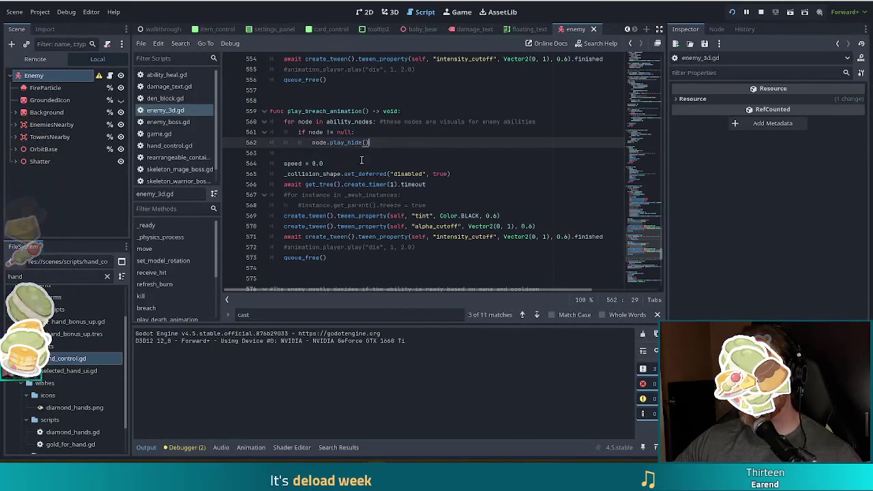
Step: Add animation_player.stop() above speed = 0.0 in play_breach_animation, then move to the one-second timer line
left_click(361, 152)
key("Return")
type("anim")
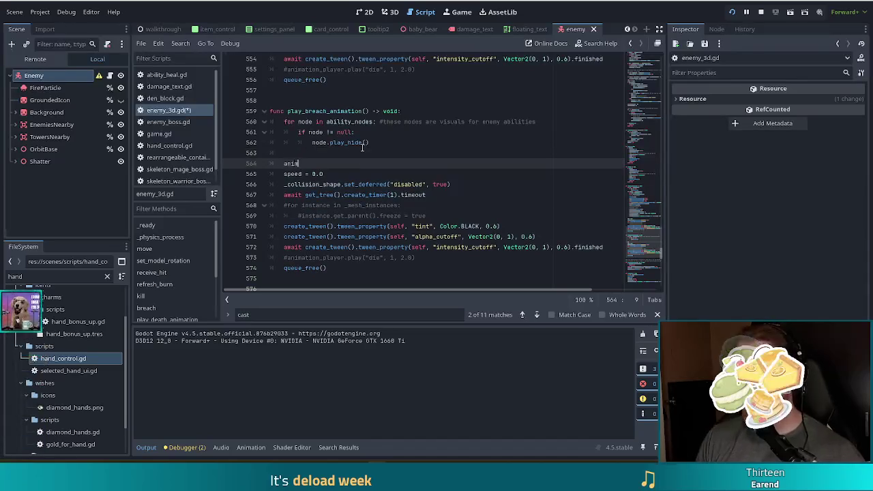
key("Return")
type(".sto")
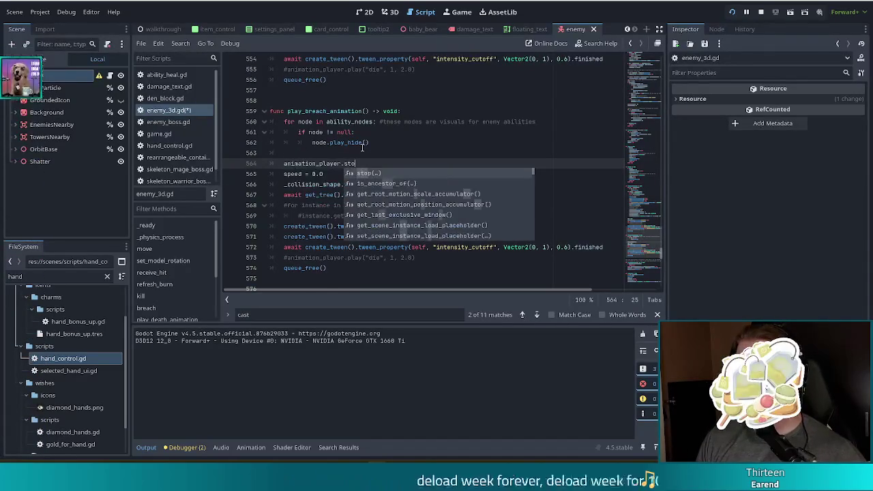
key("Return")
key("Escape")
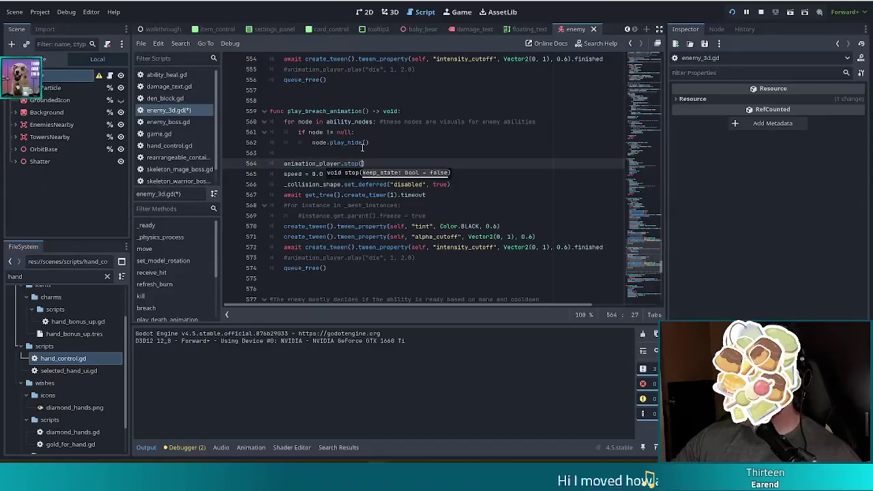
left_click(340, 215)
left_click(336, 173)
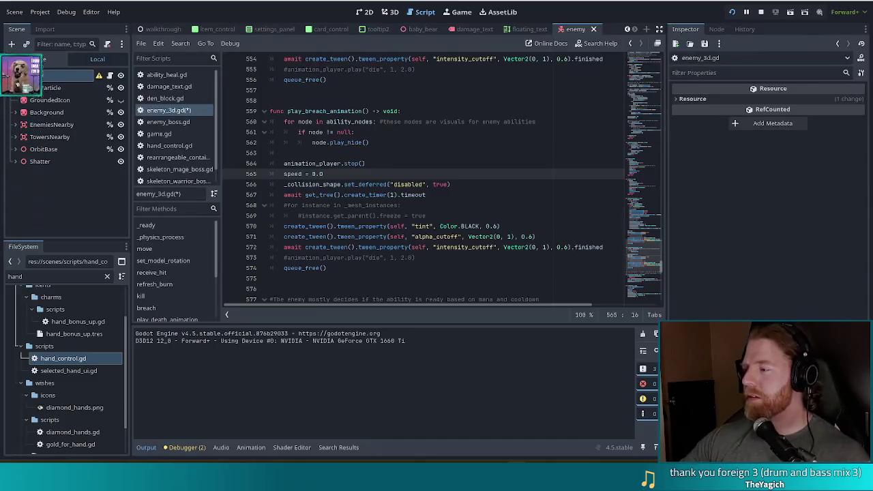
left_click(394, 195)
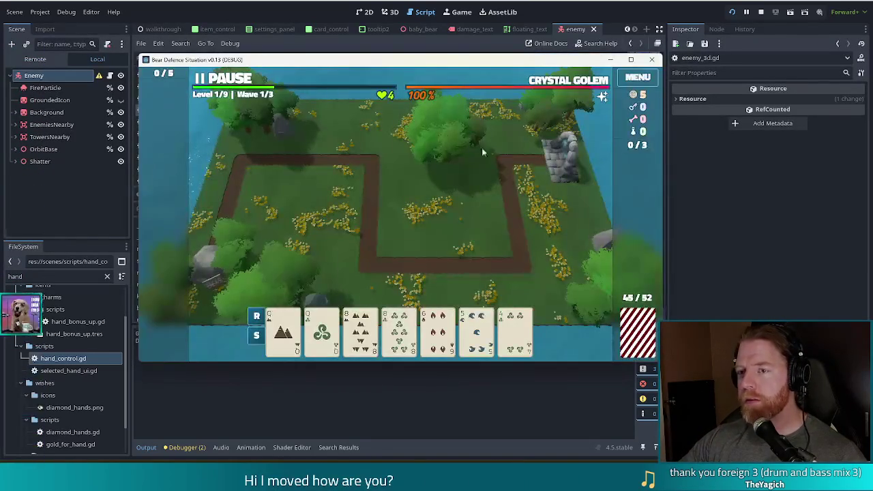
Step: Restart the running game from the editor toolbar
left_click(734, 13)
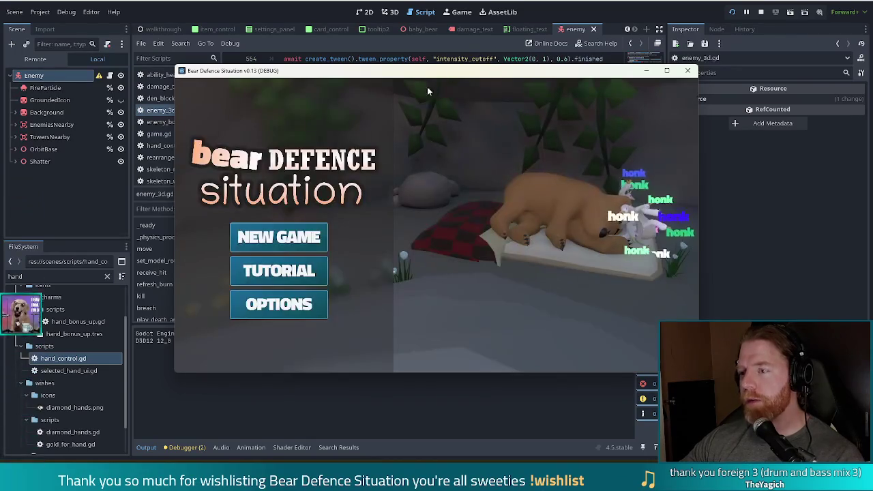
Step: Start a new game and open and close the stall shop twice
left_click(279, 236)
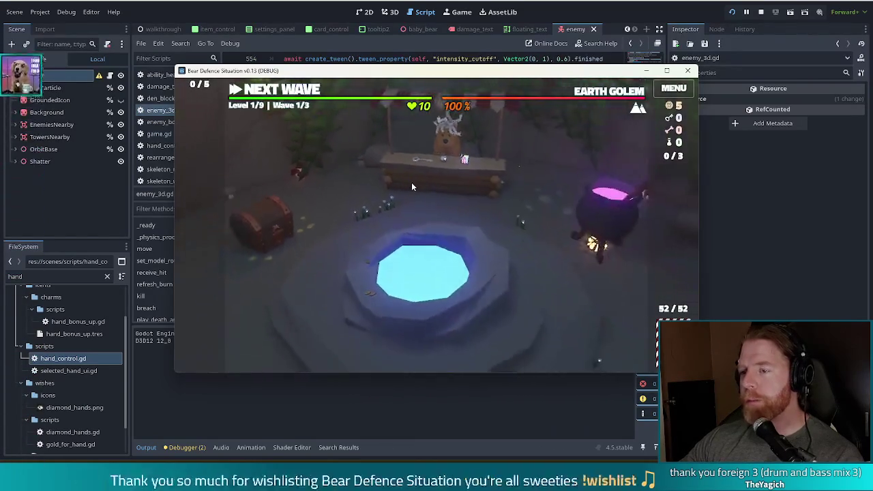
left_click(412, 182)
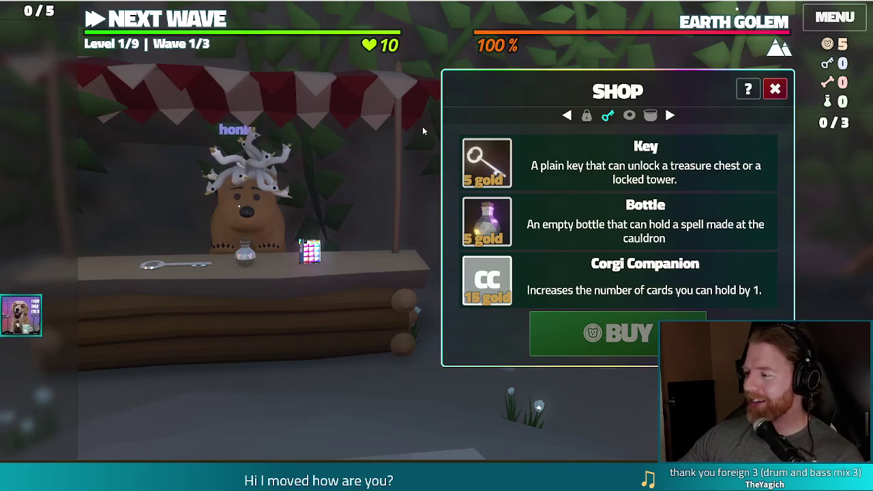
left_click(778, 91)
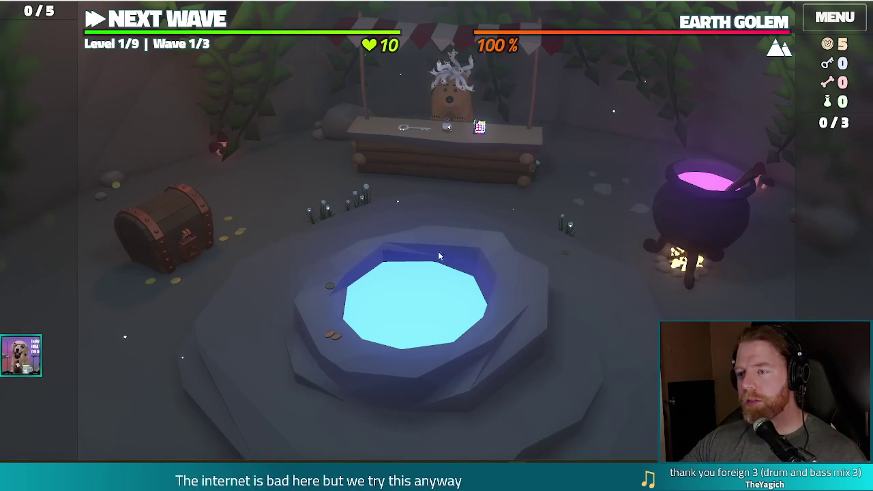
left_click(452, 156)
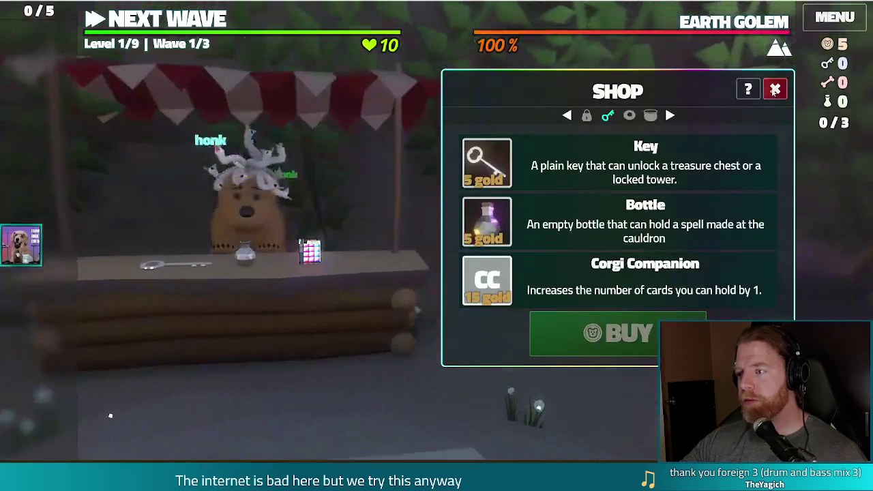
key("Escape")
Step: Spend 5 gold at the wishing well, take Training Wheels, and return to the map
left_click(452, 287)
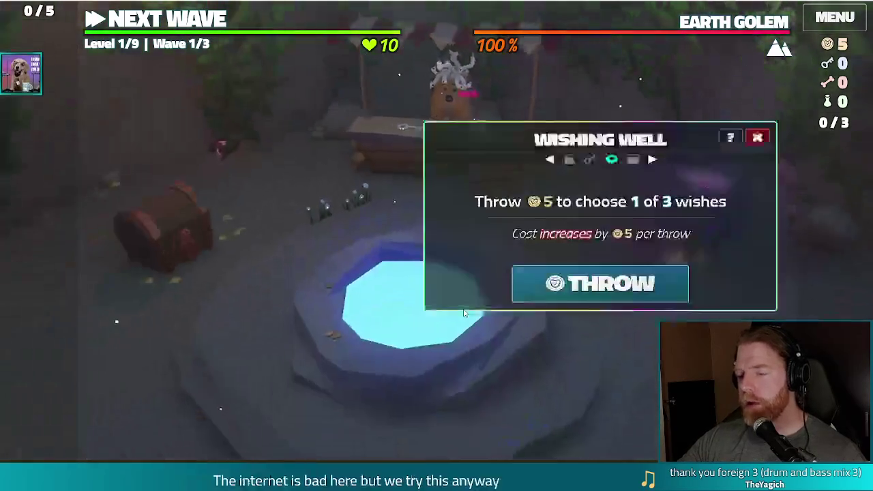
left_click(646, 305)
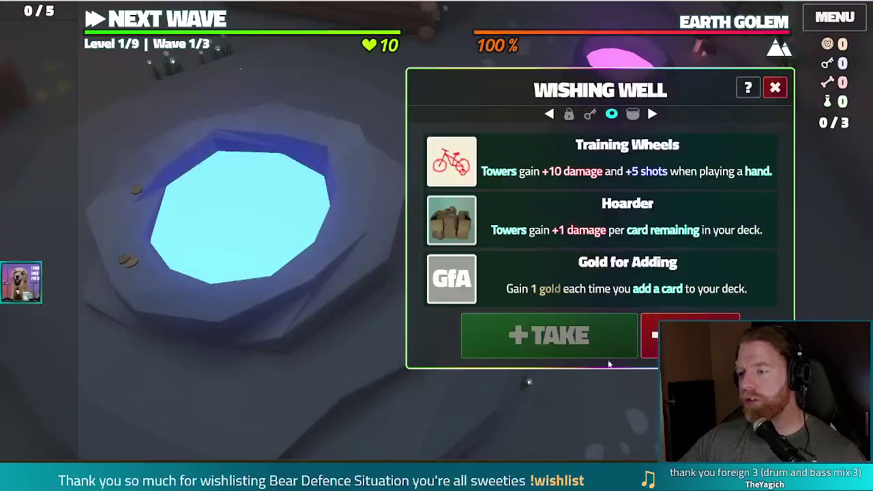
left_click(511, 162)
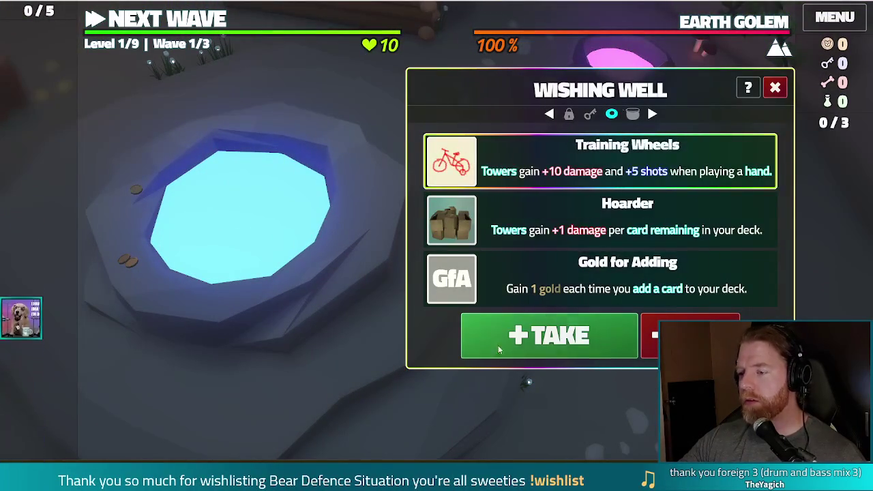
left_click(498, 345)
mouse_move(40, 222)
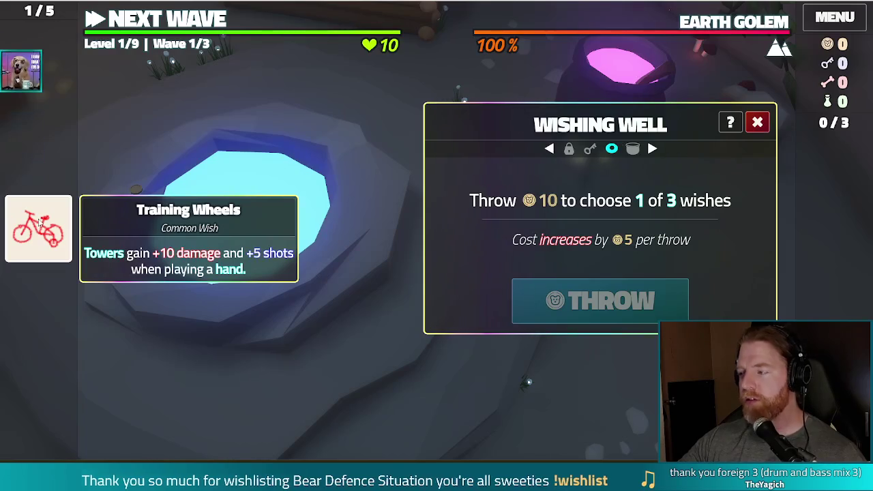
left_click(159, 23)
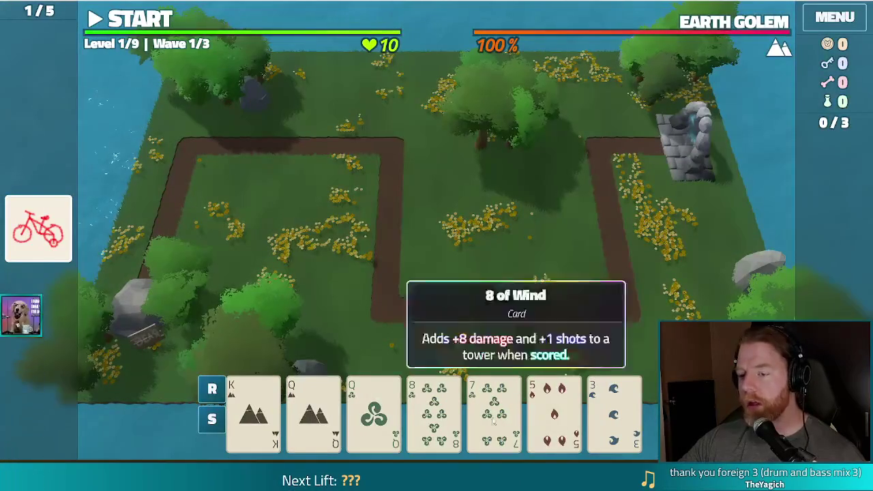
Step: Discard the 8 of Wind, then play Two Pair of Aces and Queens to place a Ballista right of centre
left_click(440, 410)
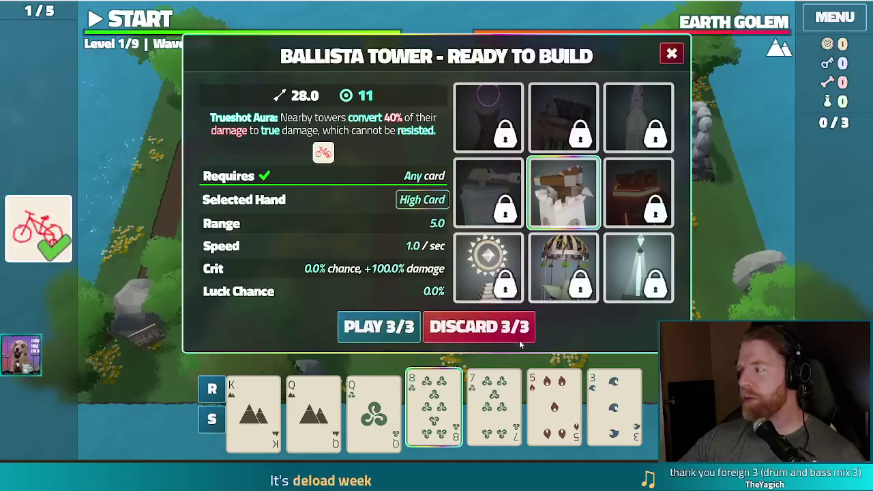
left_click(505, 327)
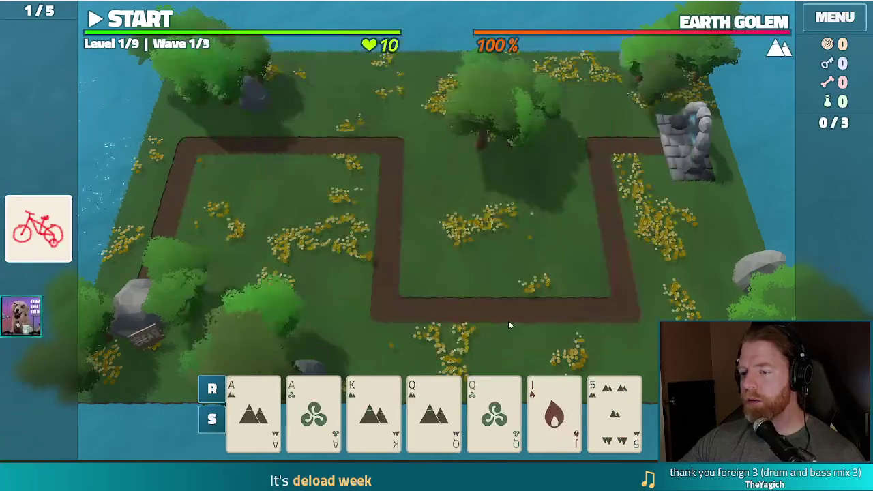
left_click(253, 409)
left_click(314, 409)
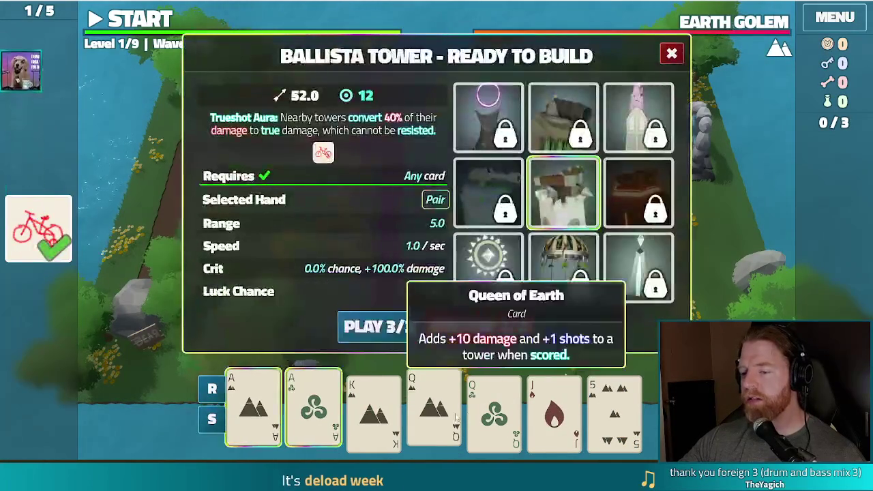
left_click(434, 409)
left_click(494, 409)
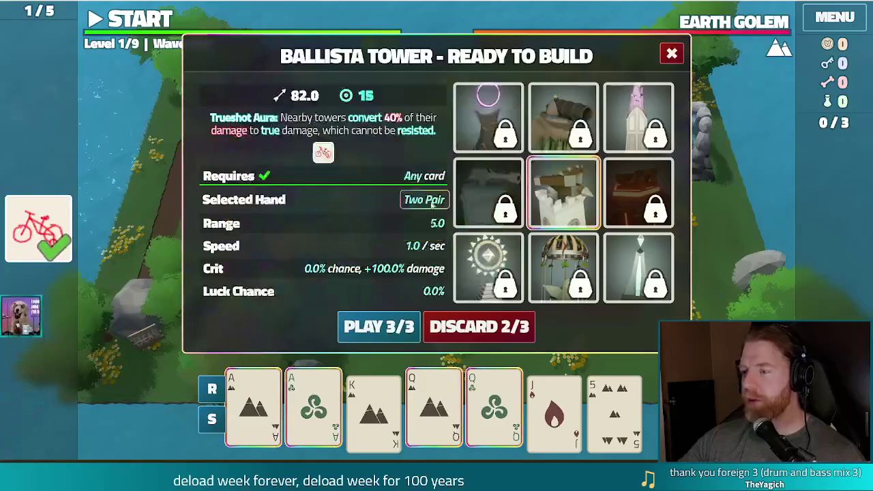
left_click(368, 326)
left_click(561, 238)
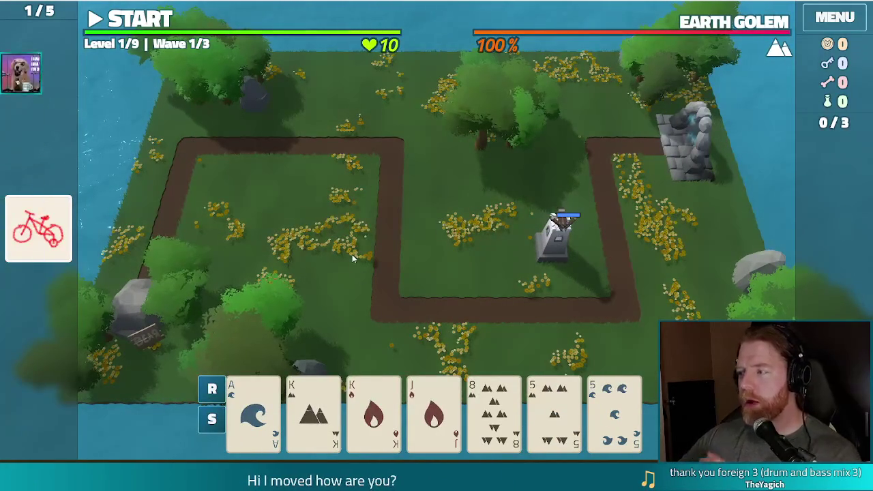
Step: Play Two Pair of Kings and 5s for a second Ballista near the centre, then start Wave 1
left_click(494, 409)
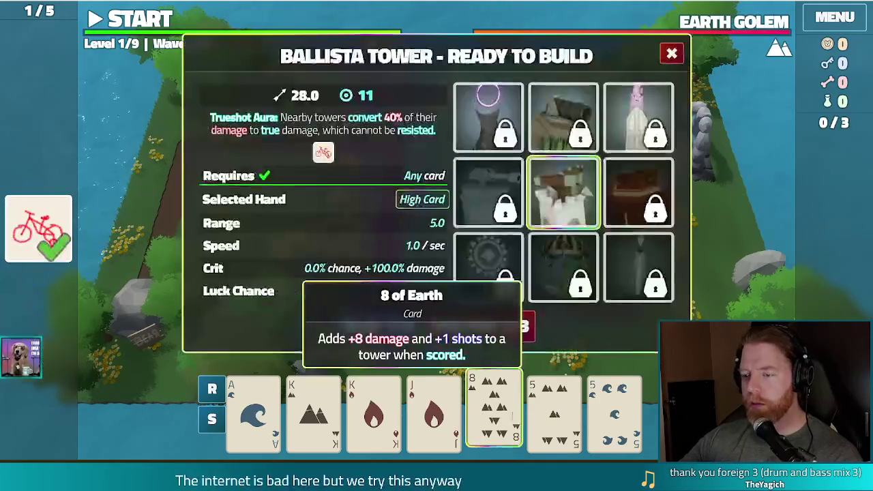
left_click(554, 409)
left_click(614, 409)
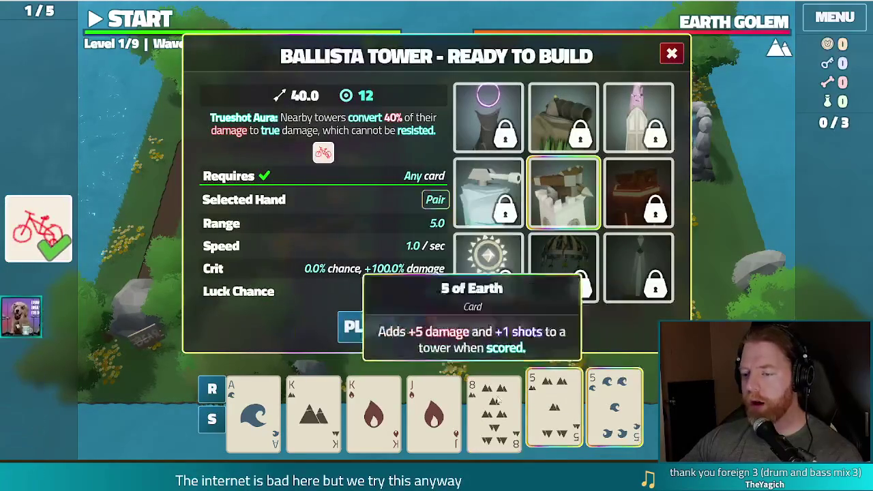
left_click(493, 410)
left_click(373, 409)
left_click(314, 409)
left_click(350, 326)
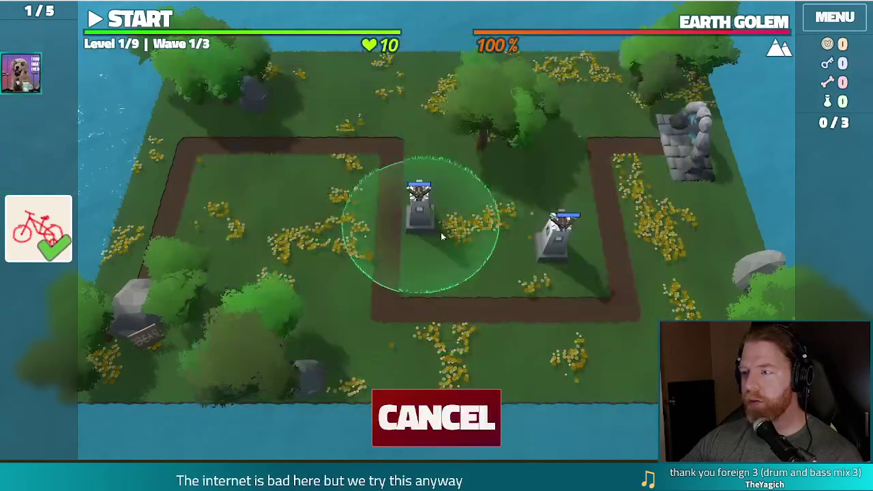
left_click(449, 253)
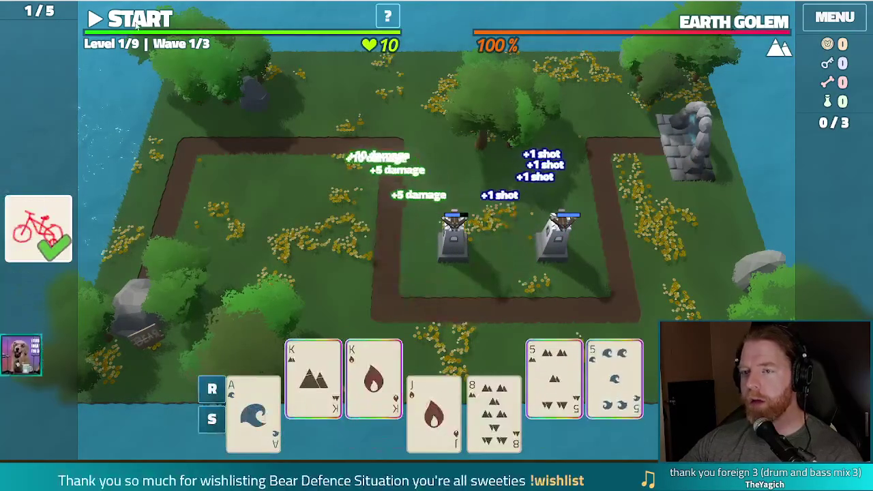
left_click(139, 25)
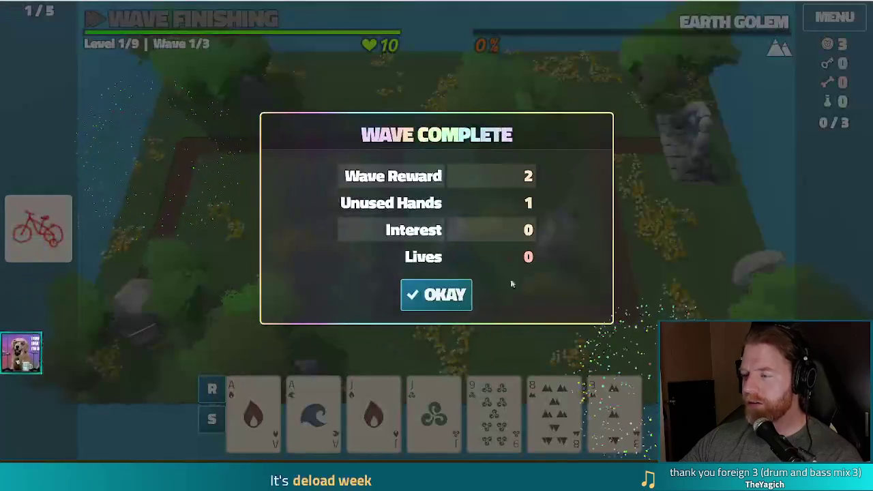
Step: Dismiss the Wave 1 summary, play Two Pair of Aces and Jacks for a top-left Ballista, and start Wave 2
left_click(427, 303)
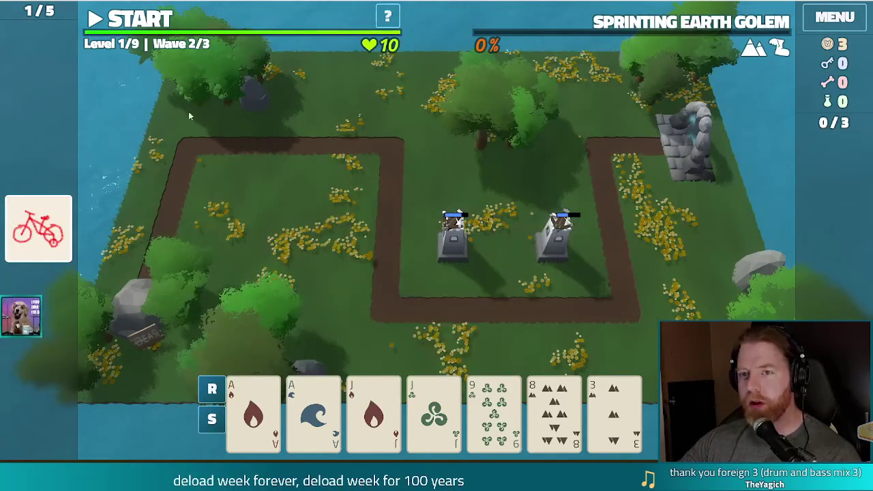
left_click(440, 323)
left_click(373, 409)
left_click(434, 409)
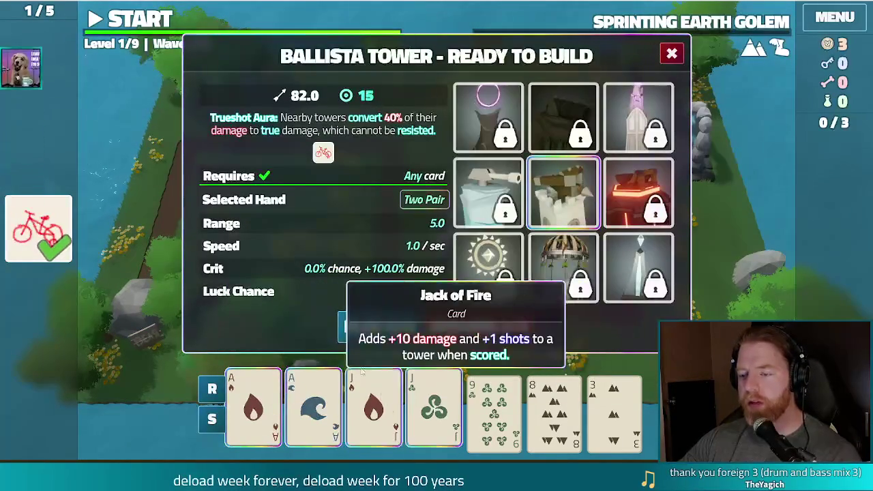
left_click(372, 325)
left_click(324, 179)
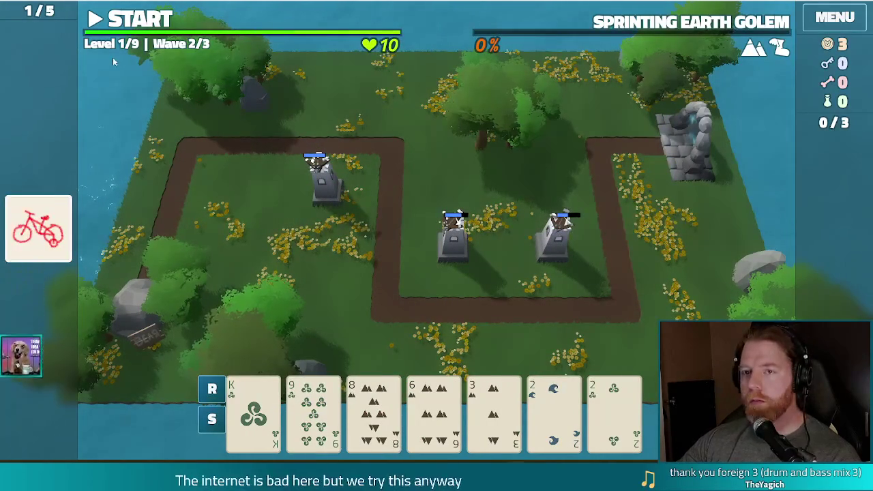
left_click(131, 26)
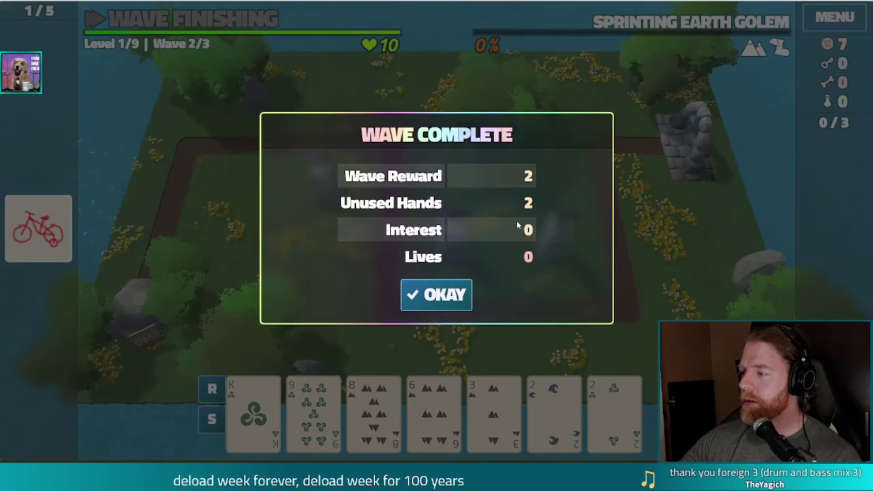
Step: Dismiss the Wave 2 summary and discard cards, including the Queen of Water, for a fresh hand
left_click(449, 300)
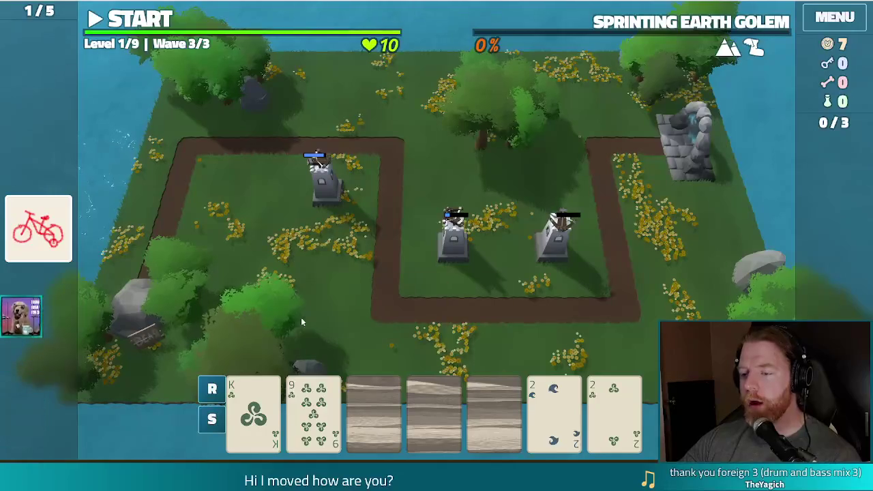
mouse_move(644, 26)
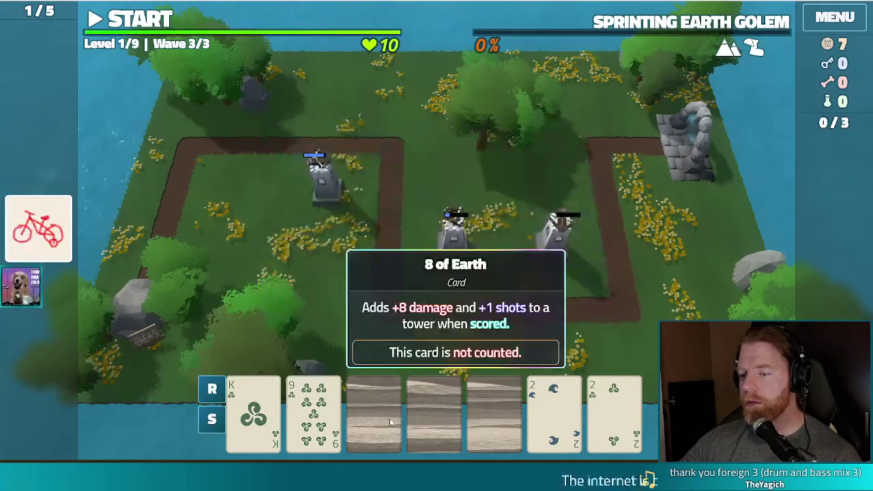
mouse_move(481, 418)
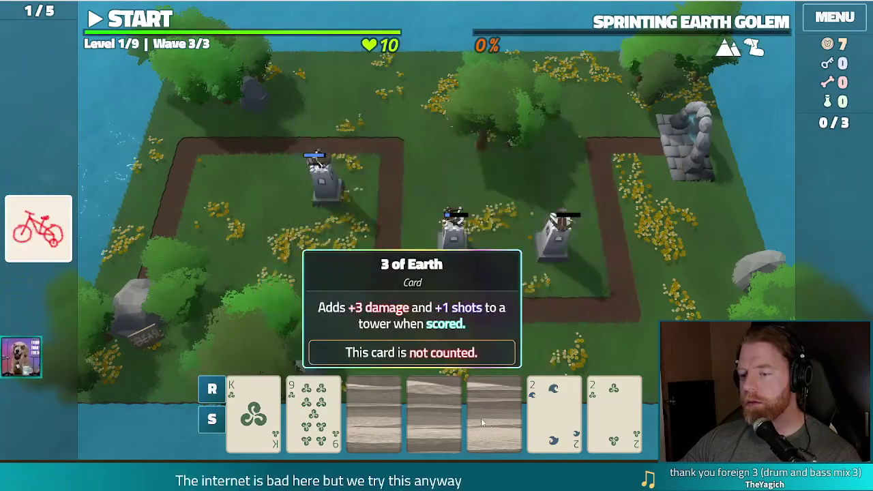
mouse_move(381, 419)
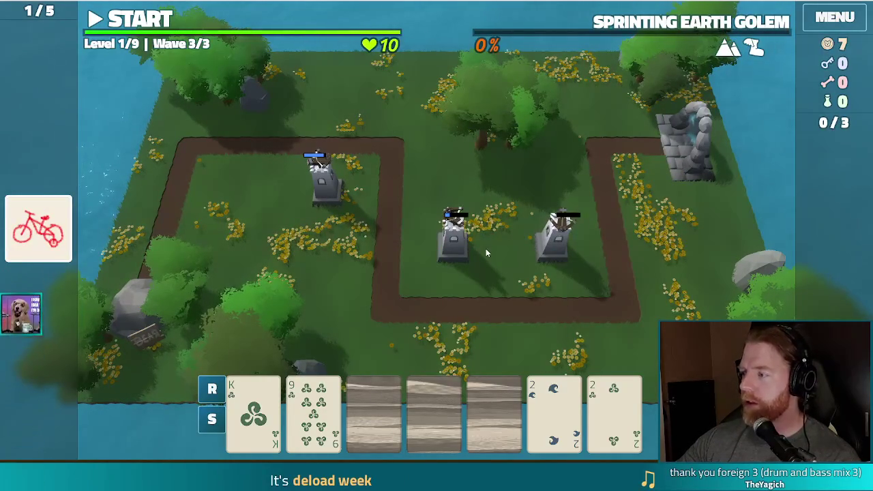
left_click(374, 411)
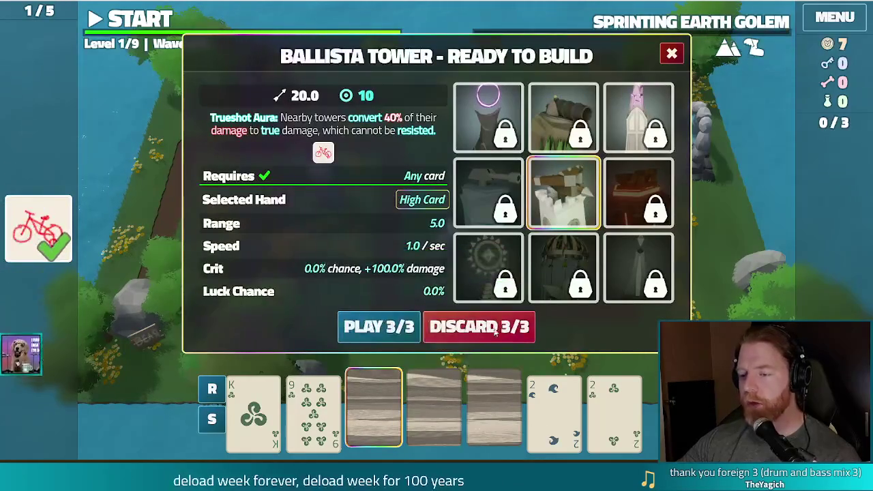
left_click(497, 330)
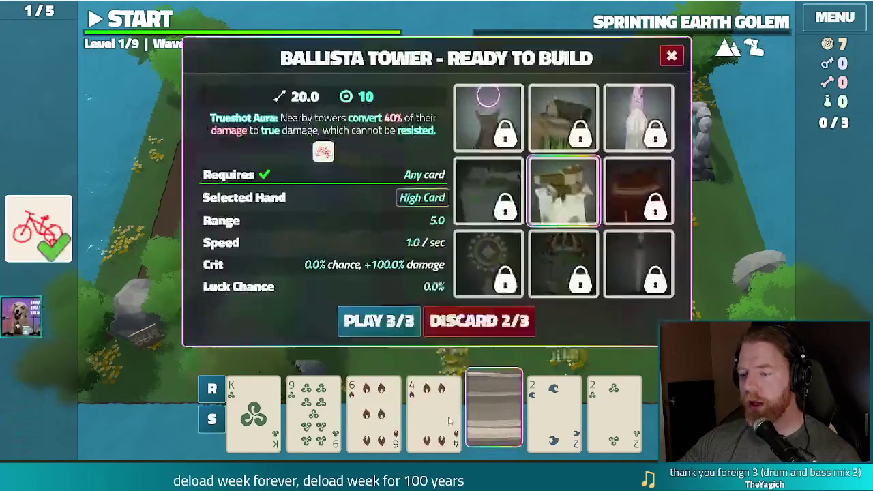
left_click(512, 328)
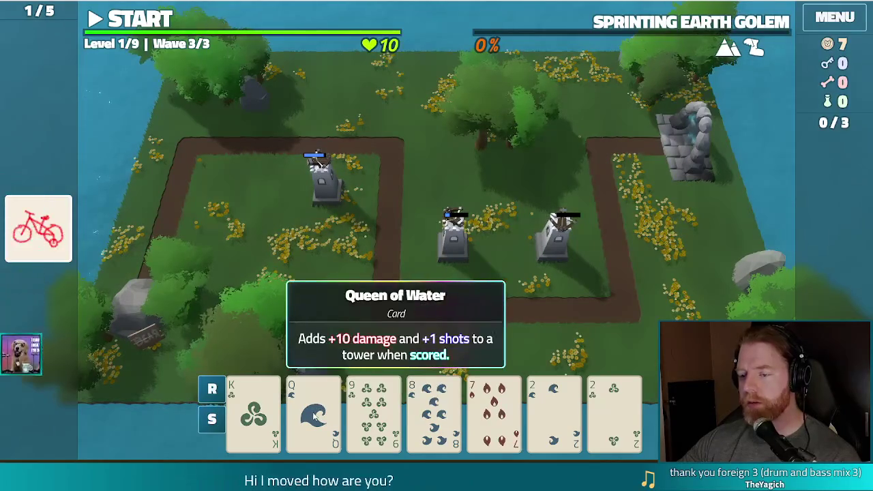
left_click(314, 416)
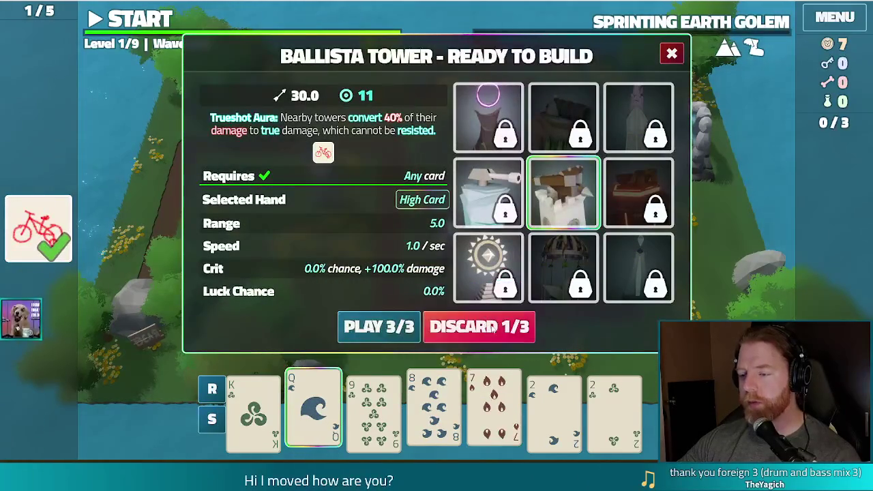
left_click(491, 329)
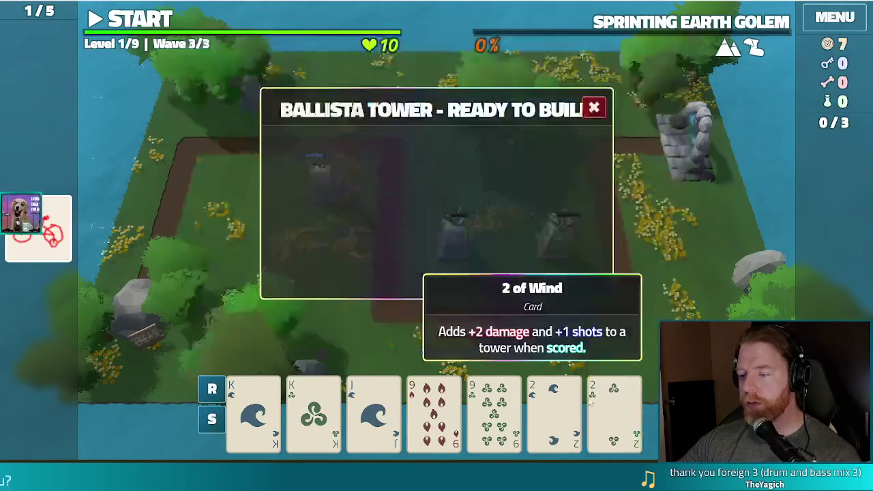
Step: Build a fourth Ballista from Two Pair of Kings and 9s beside the right tower, then clear Wave 3
left_click(494, 409)
left_click(433, 409)
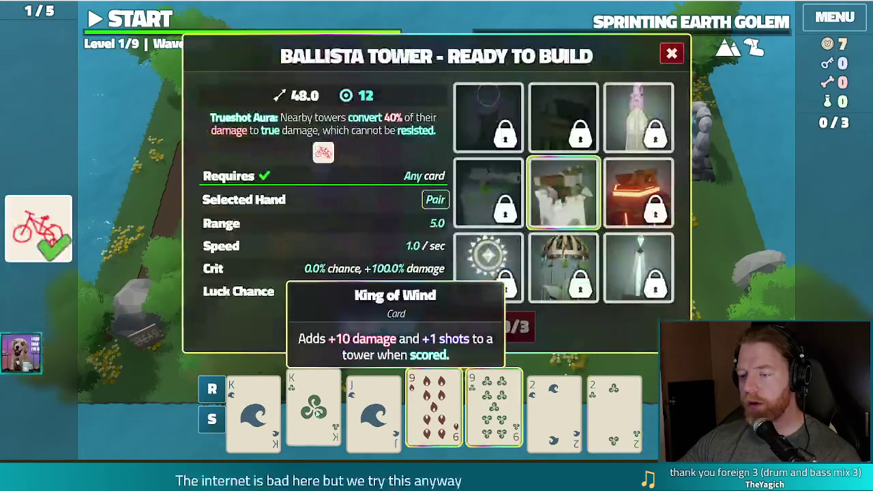
left_click(314, 409)
left_click(253, 409)
left_click(379, 326)
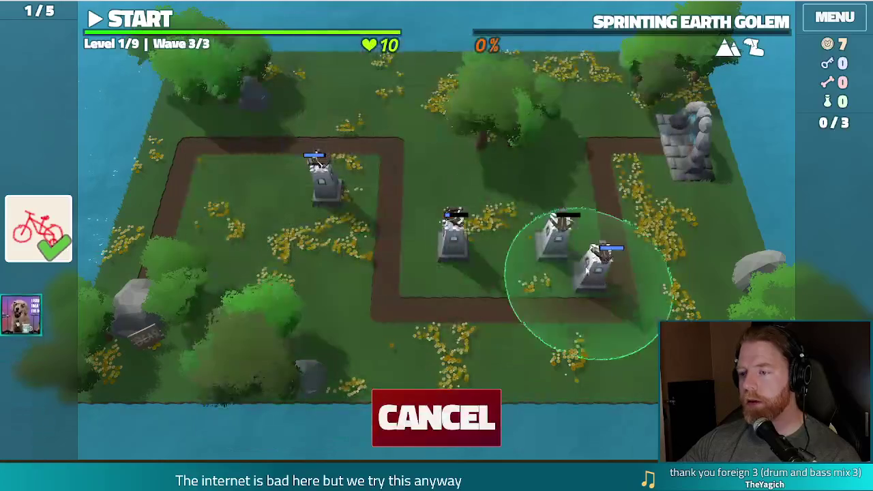
left_click(586, 260)
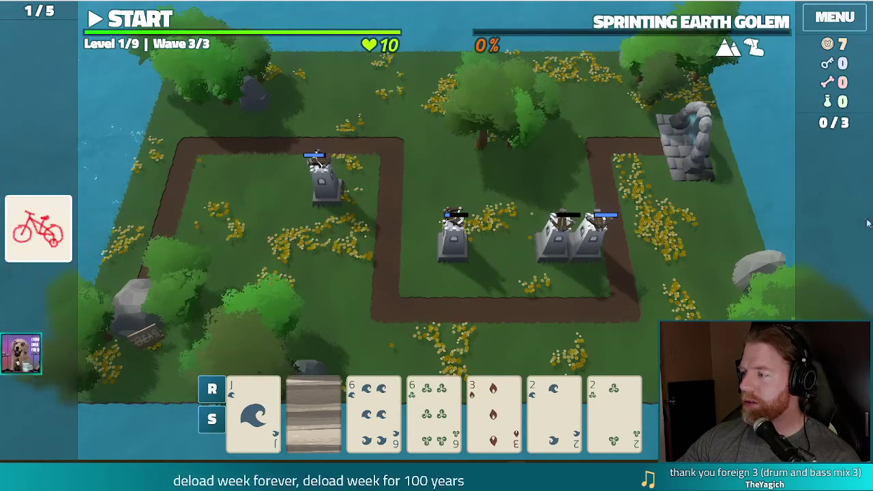
key("space")
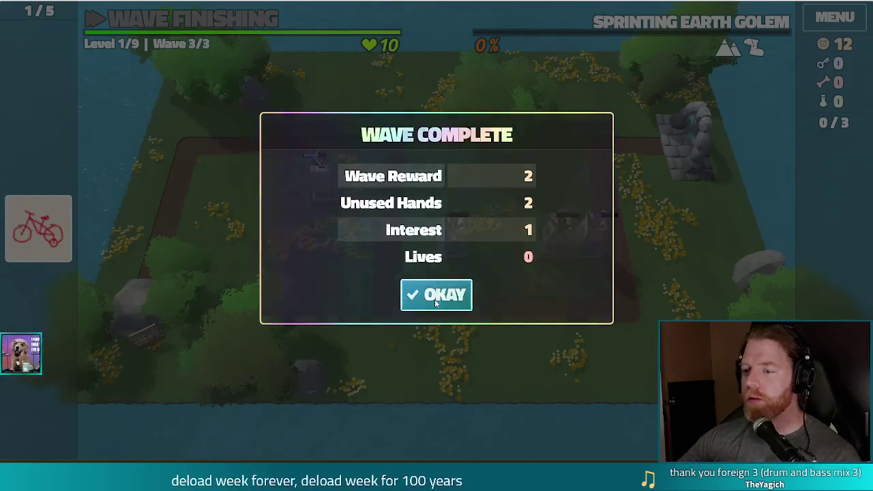
left_click(434, 299)
Step: Take the Ballista extra shots upgrade and buy a key for 5 gold at the goose's shop
left_click(310, 204)
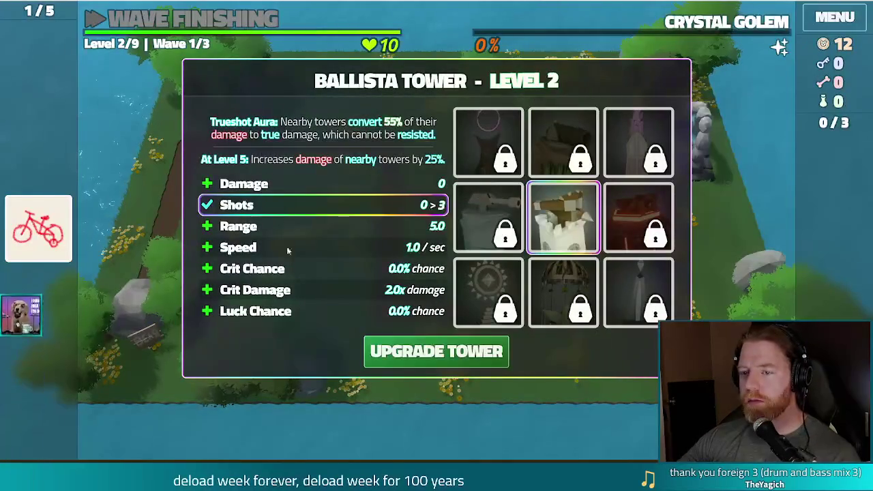
left_click(444, 352)
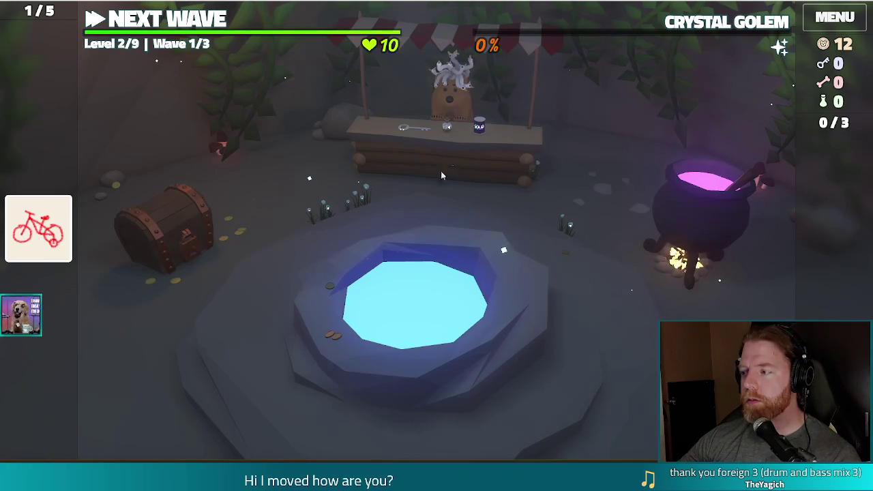
left_click(430, 156)
left_click(721, 141)
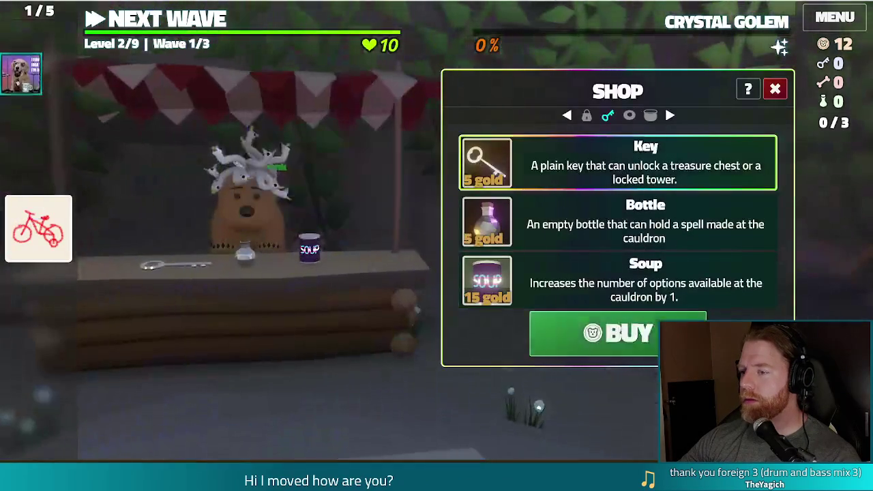
left_click(721, 142)
left_click(774, 89)
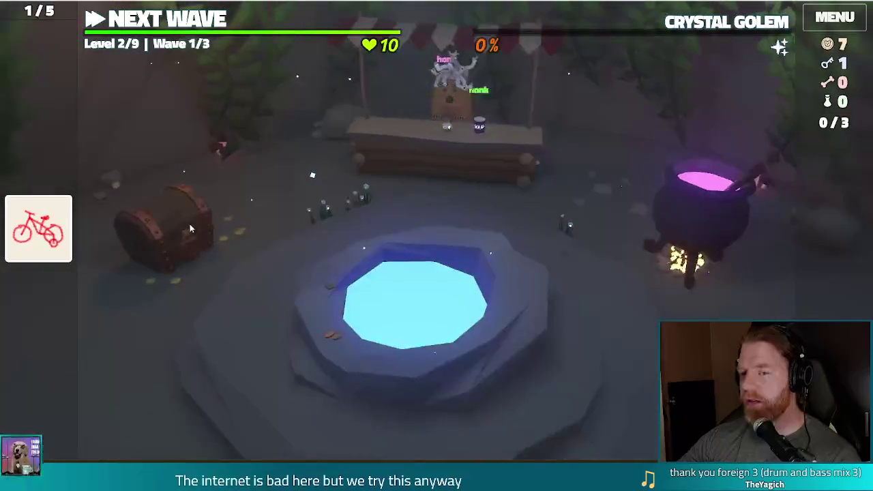
Step: Unlock the treasure chest with the key, take the 10 of Wind card, and open the cauldron
left_click(190, 224)
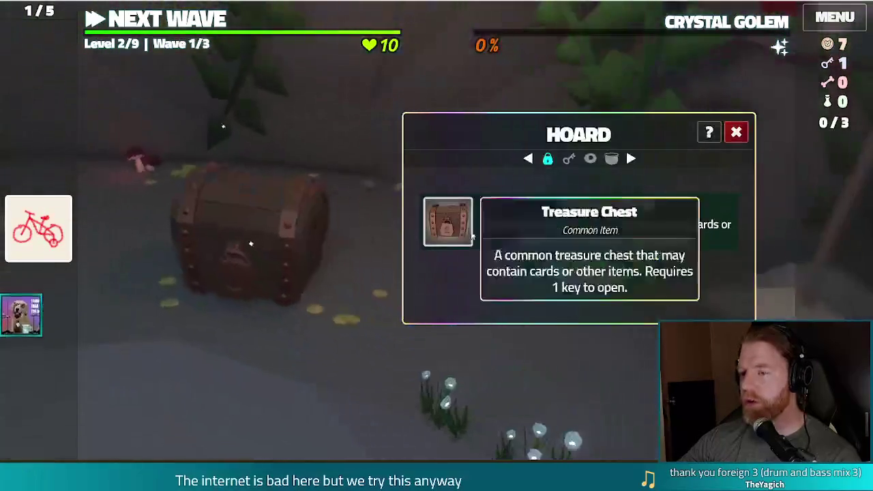
left_click(553, 288)
mouse_move(673, 234)
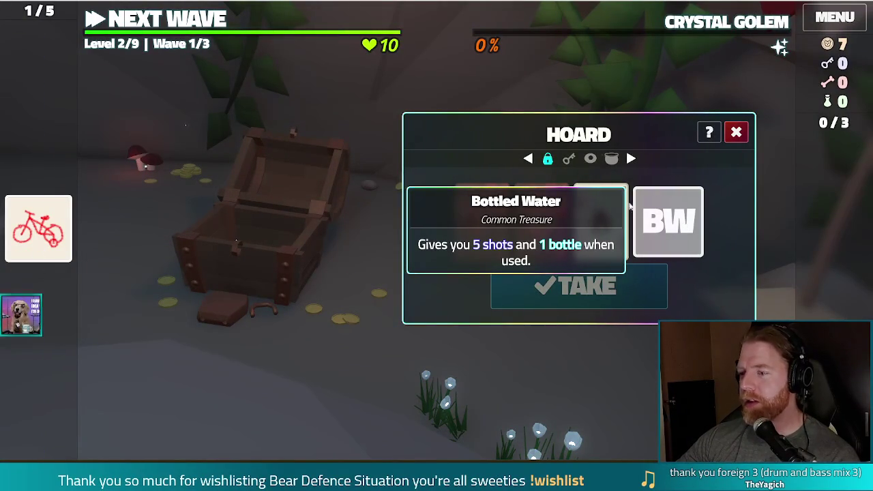
mouse_move(551, 217)
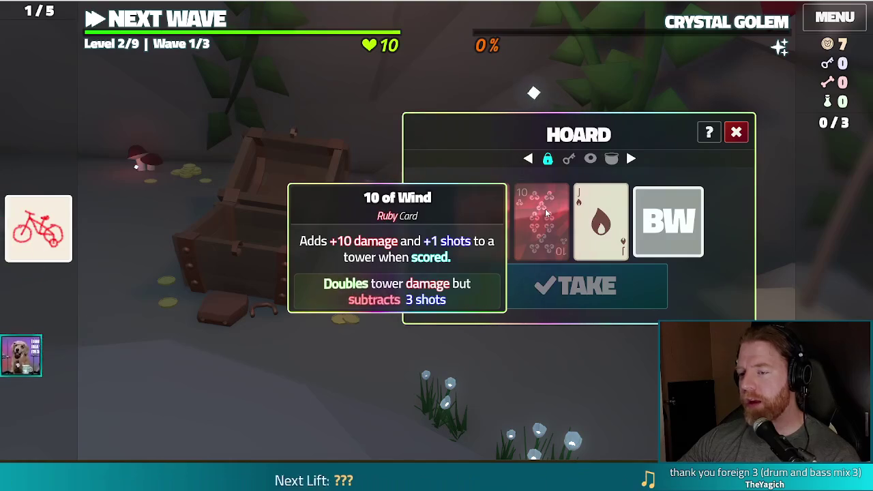
left_click(546, 214)
left_click(546, 274)
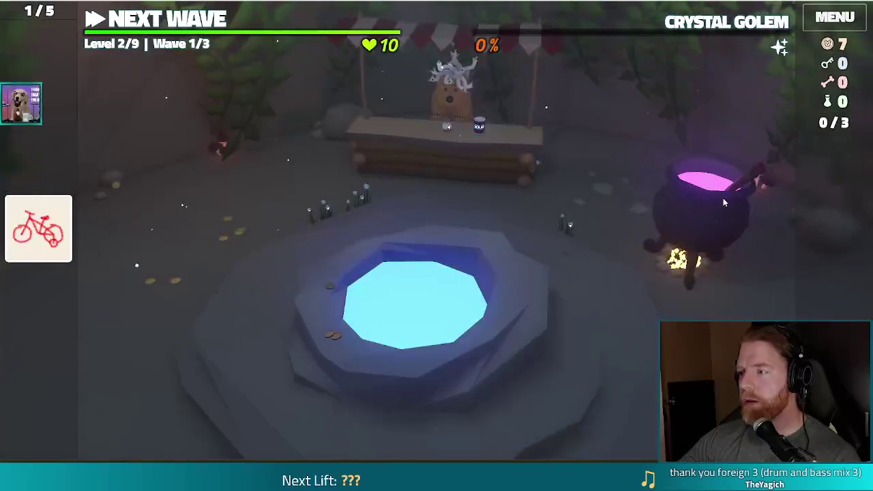
left_click(723, 198)
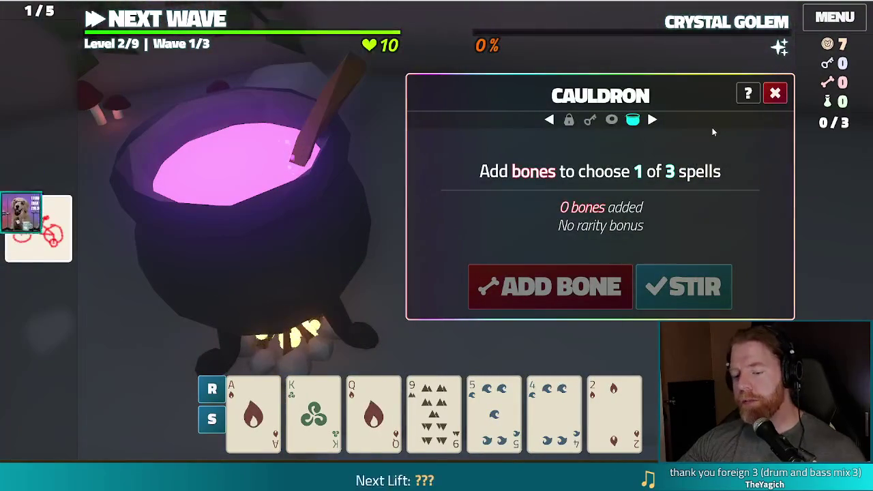
Step: Run the debug set bones and test_kit commands to stock gold, keys and potions
key("grave")
type("set")
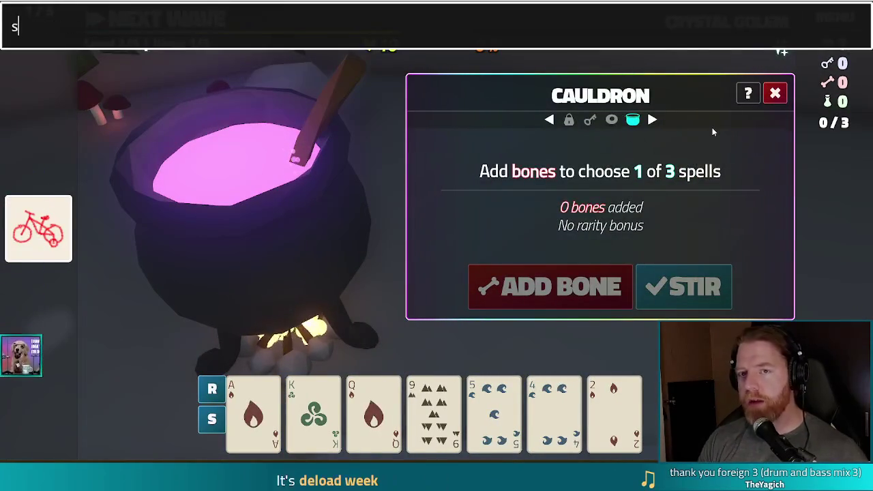
type("_bones 3")
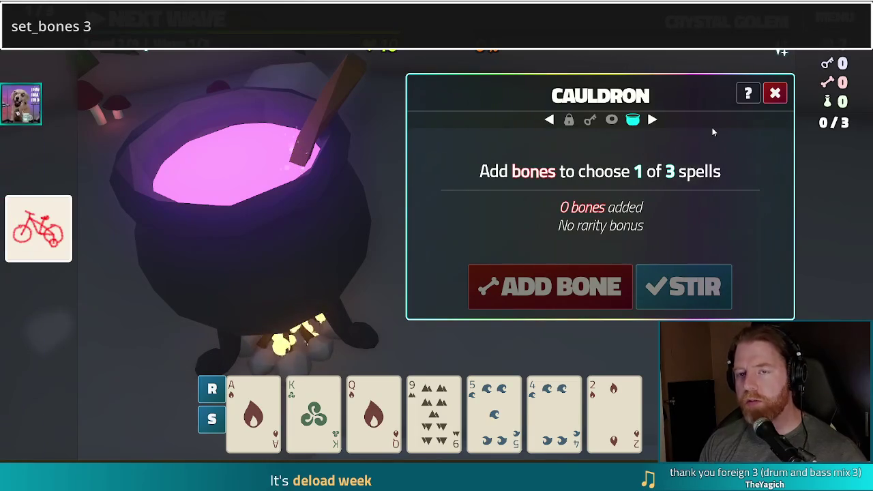
key("Return")
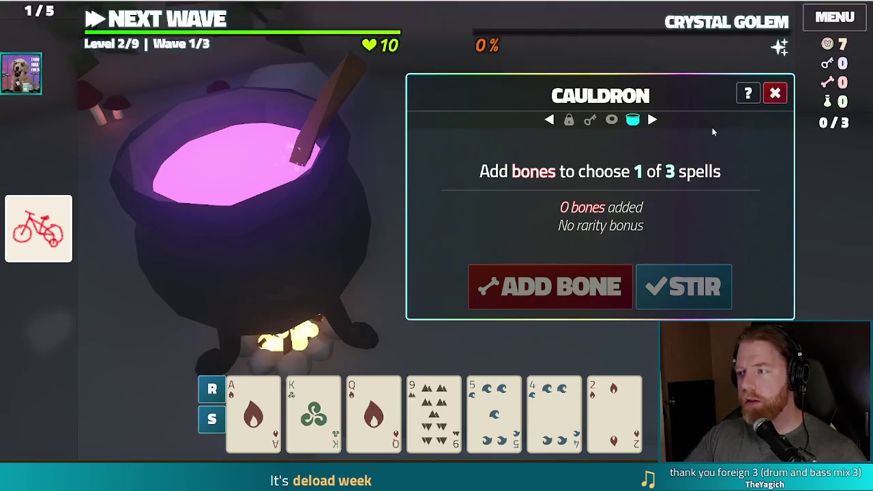
key("grave")
key("Up")
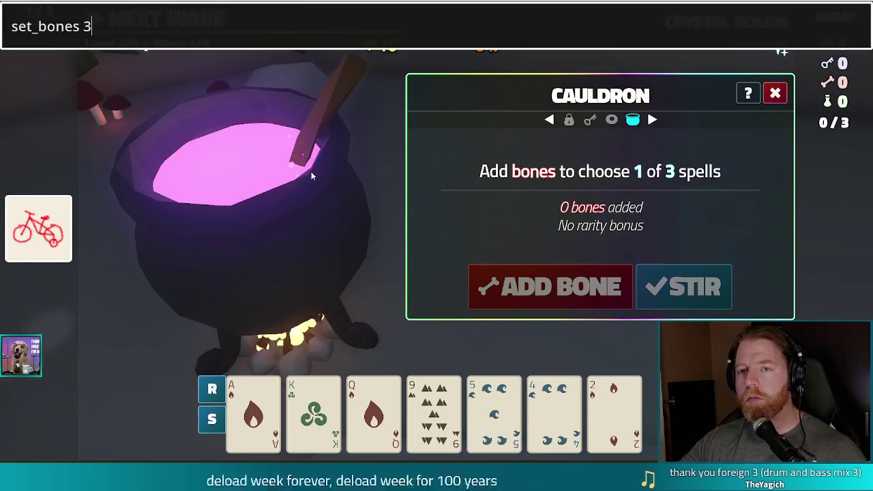
key("BackSpace")
key("BackSpace")
key("BackSpace")
type("test_kit")
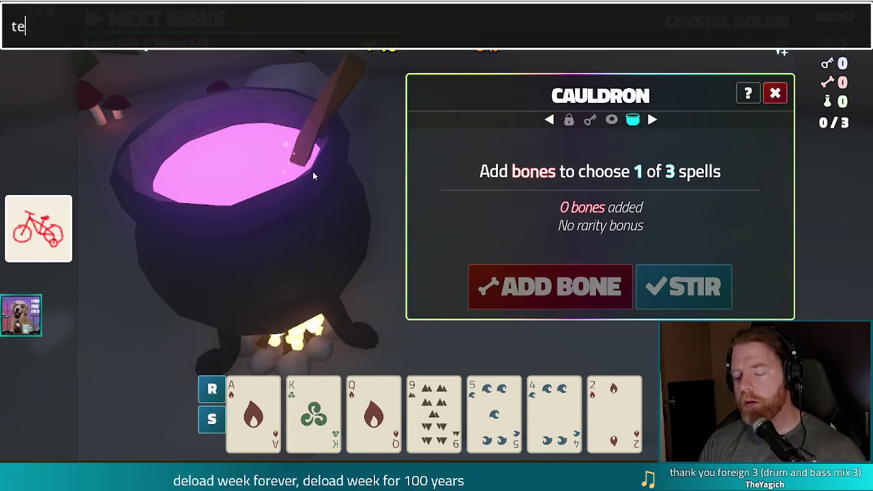
key("Return")
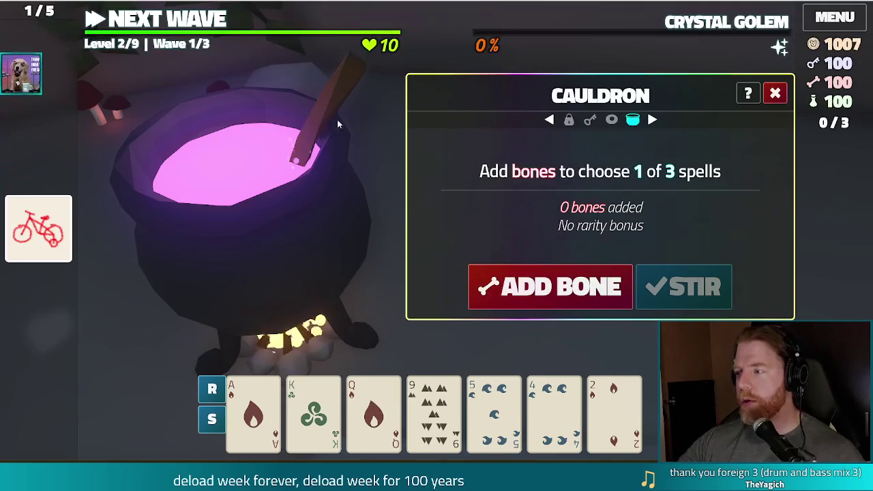
Step: Brew three bones in the cauldron and apply the Sapphire transmute spell to the Ace of Fire
left_click(273, 162)
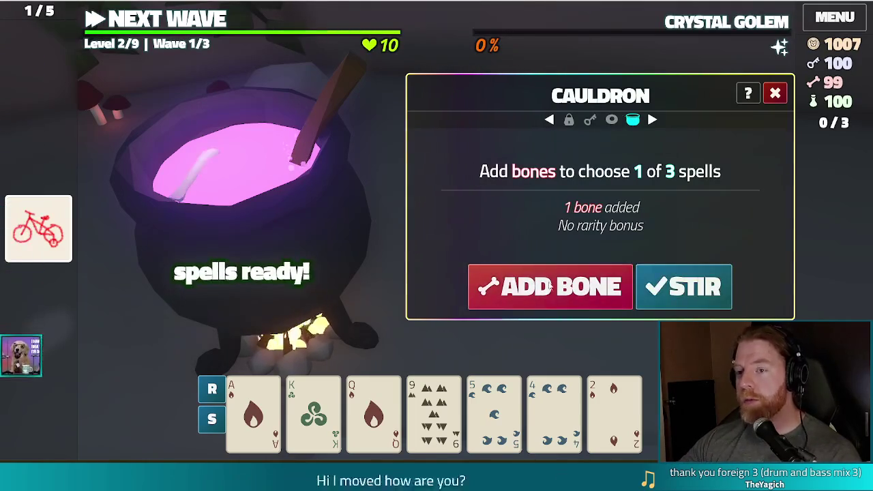
left_click(283, 161)
left_click(294, 158)
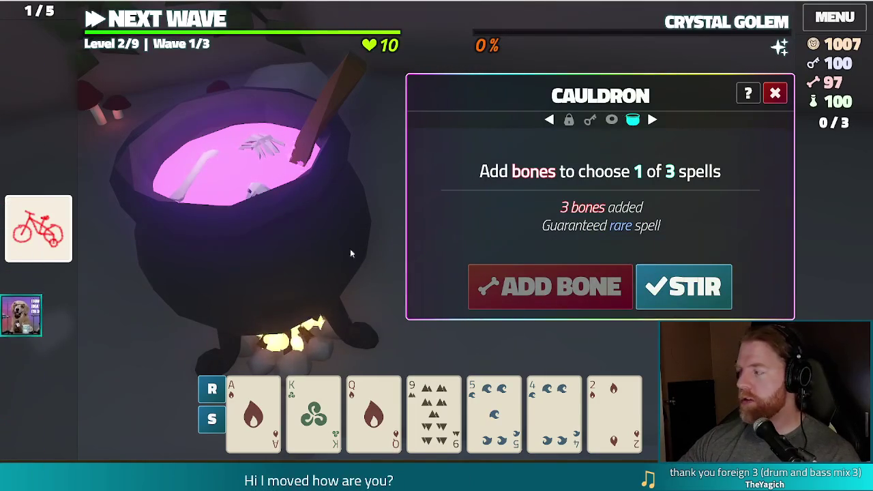
left_click(684, 288)
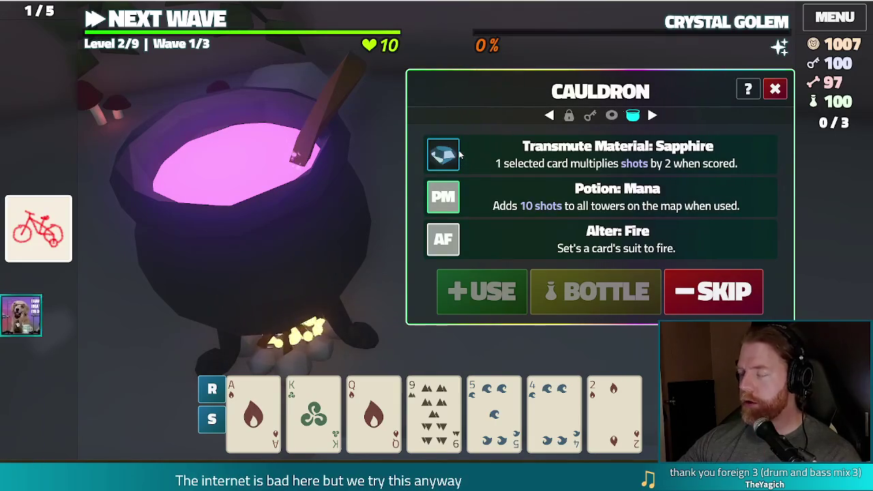
mouse_move(426, 402)
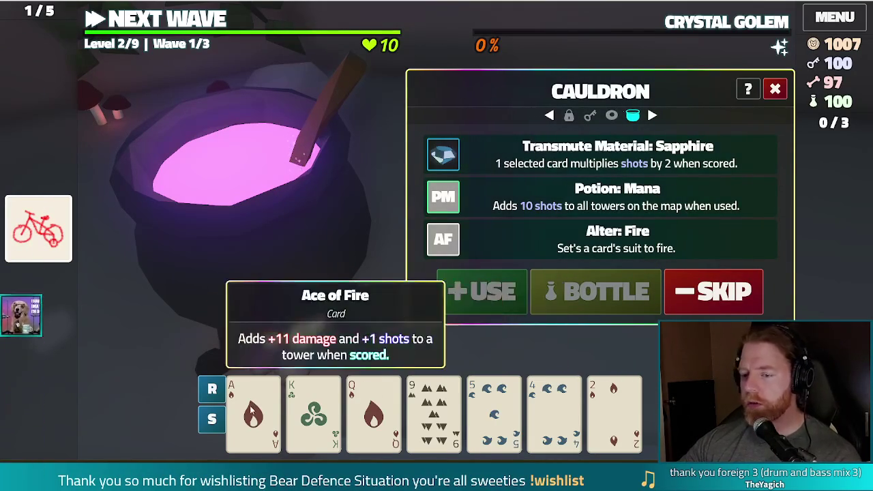
left_click(253, 408)
left_click(503, 156)
left_click(512, 295)
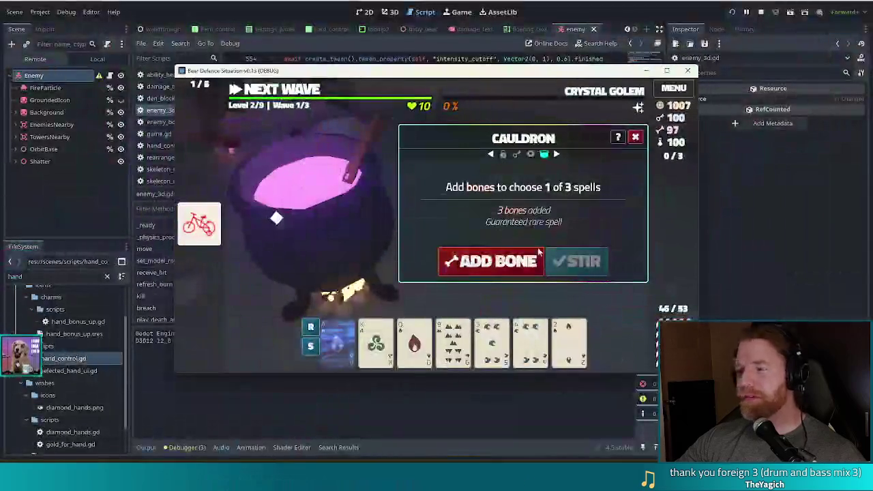
Step: Close the game and delete the one-second timer wait line from enemy_3d.gd
left_click(688, 70)
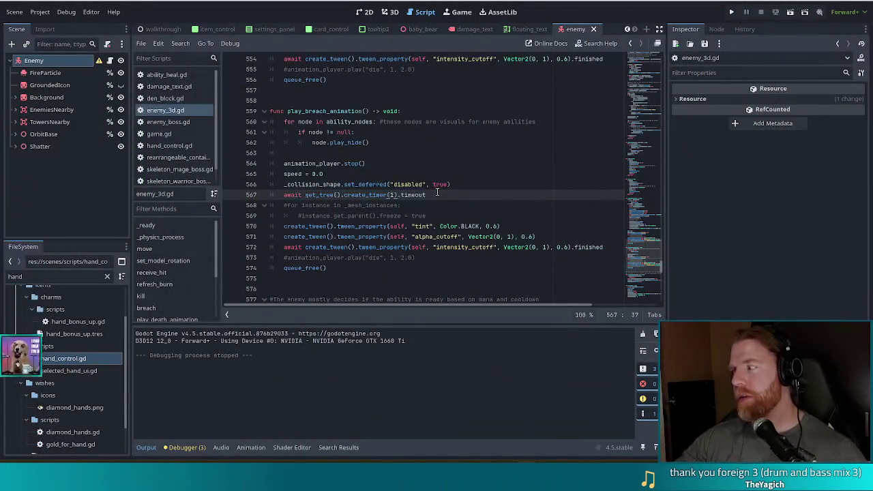
left_click(333, 226)
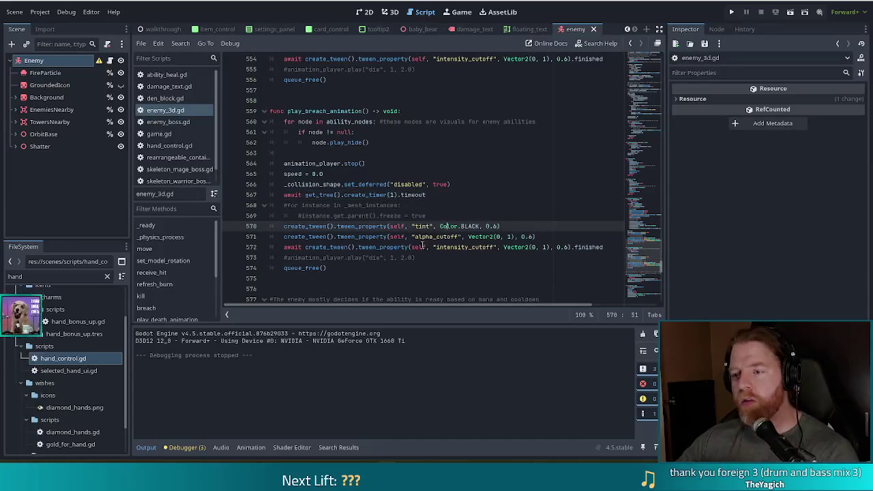
left_click(452, 194)
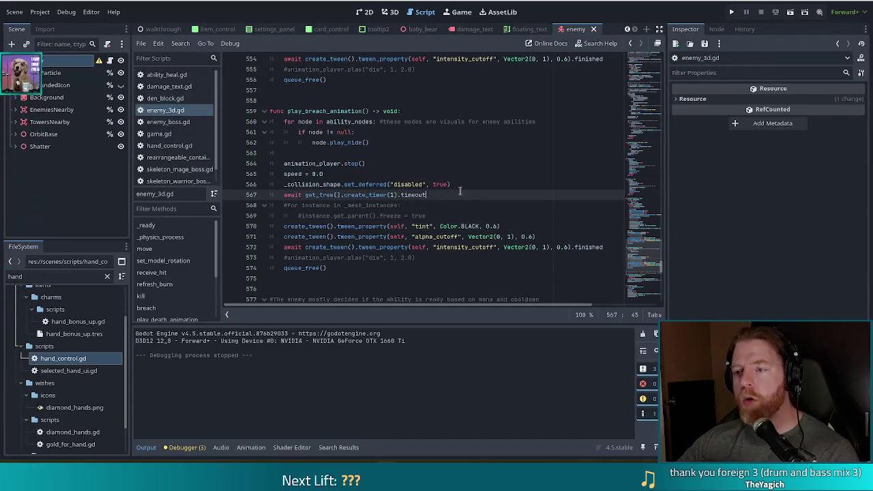
left_click_drag(460, 192, 463, 185)
key("BackSpace")
key("ctrl+s")
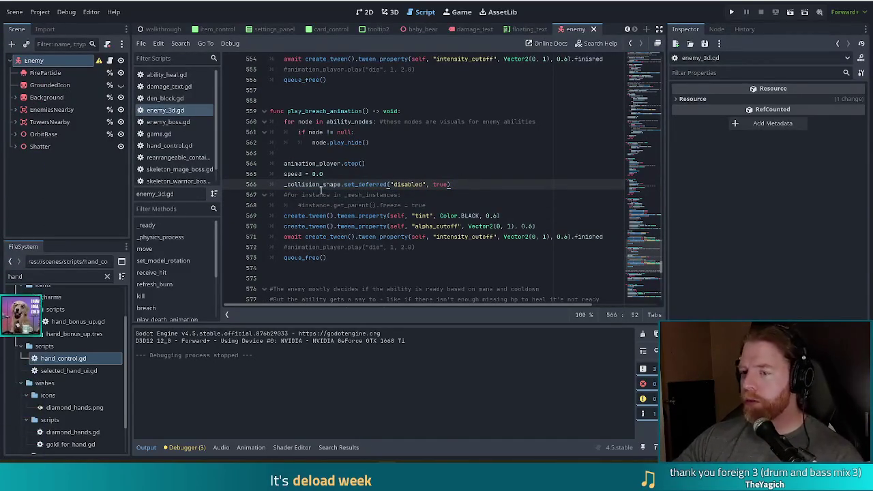
Step: Delete the commented-out freeze loop and die animation lines, then save the script
mouse_move(427, 205)
left_mouse_down()
mouse_move(451, 185)
mouse_move(480, 188)
left_mouse_up()
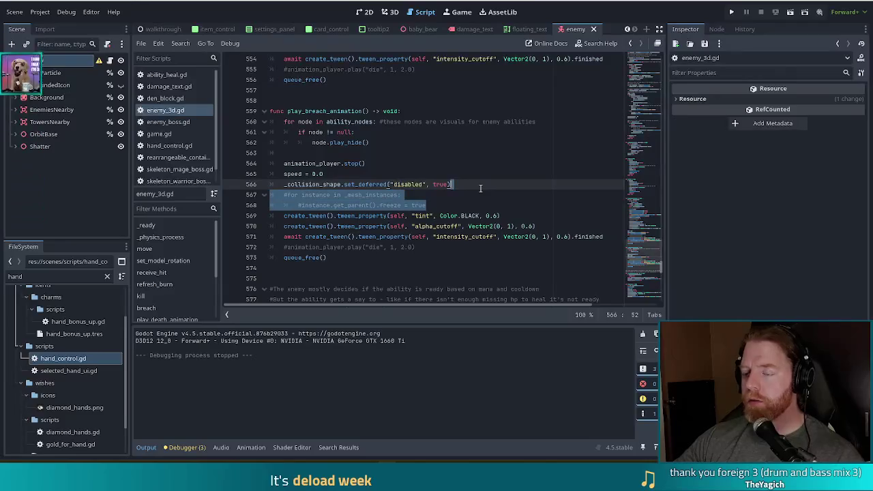
key("BackSpace")
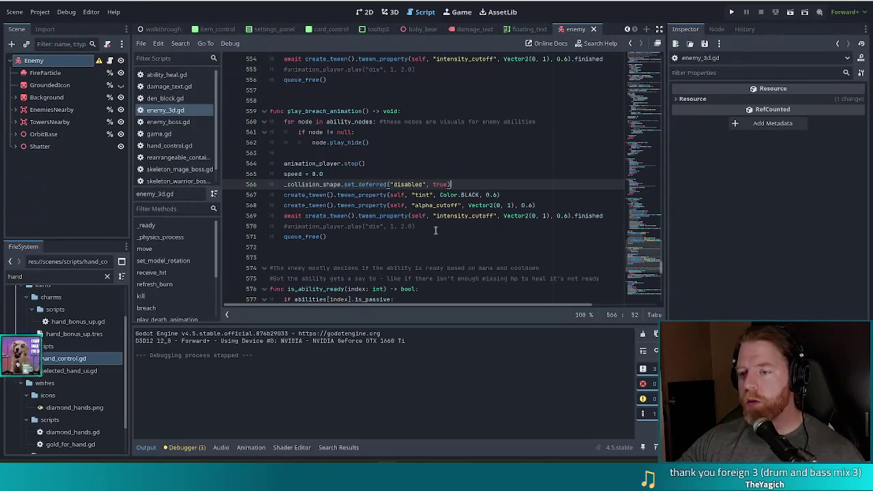
left_click(436, 227)
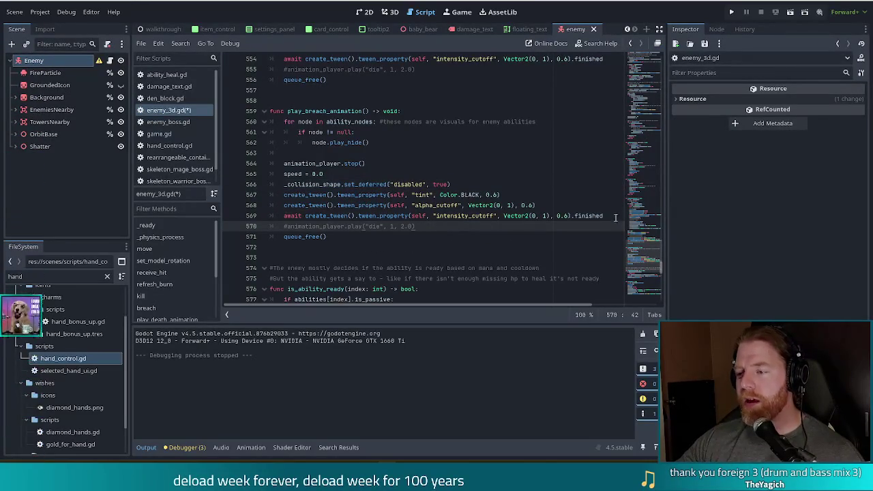
mouse_move(415, 227)
left_mouse_down()
mouse_move(262, 223)
mouse_move(279, 224)
left_mouse_up()
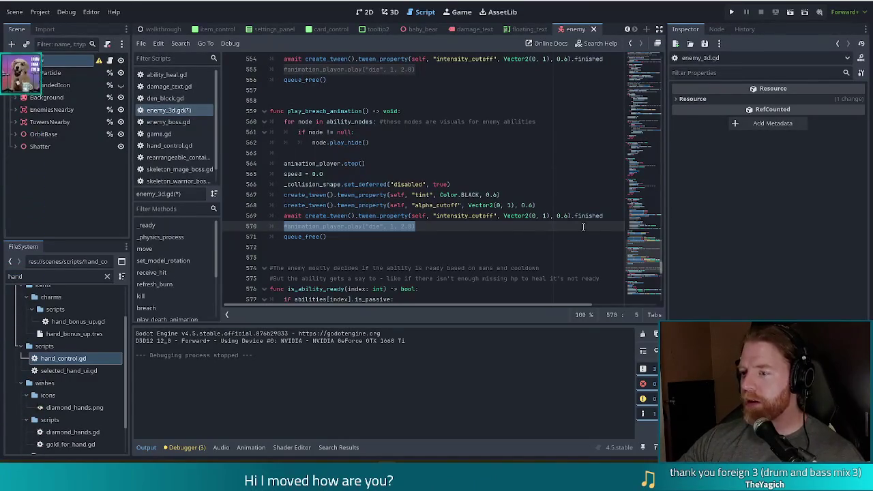
left_click(608, 215, "shift")
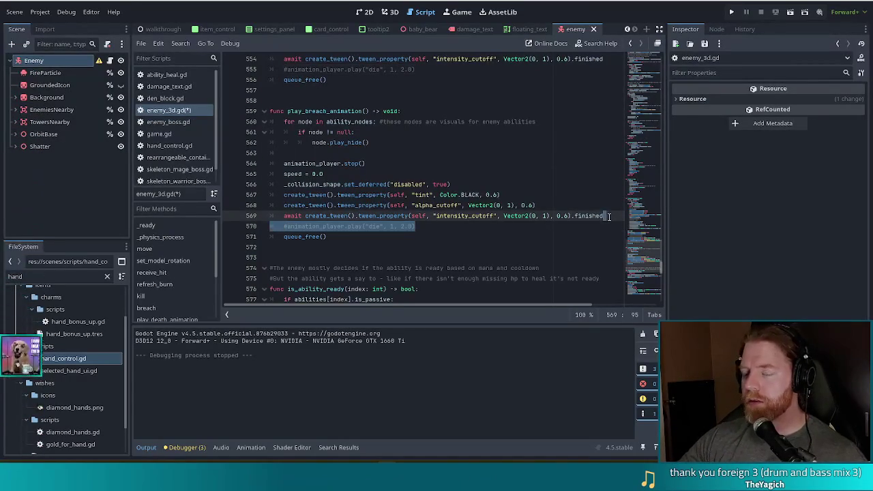
key("BackSpace")
key("ctrl+s")
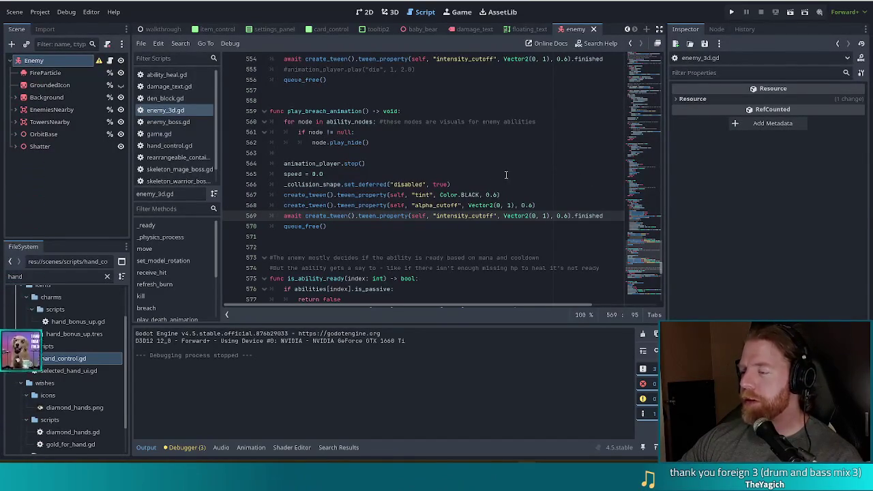
Step: Select and review the whole play_breach_animation function
left_click(399, 163)
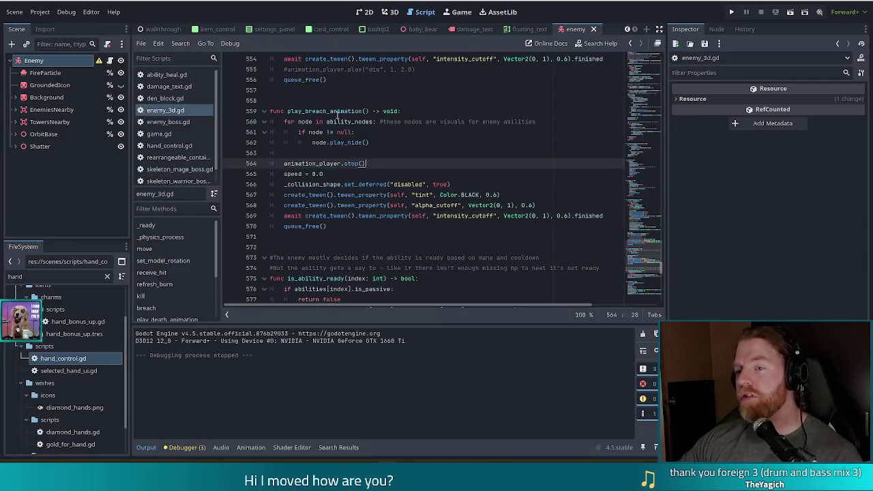
mouse_move(305, 111)
left_mouse_down()
mouse_move(368, 186)
mouse_move(372, 226)
left_mouse_up()
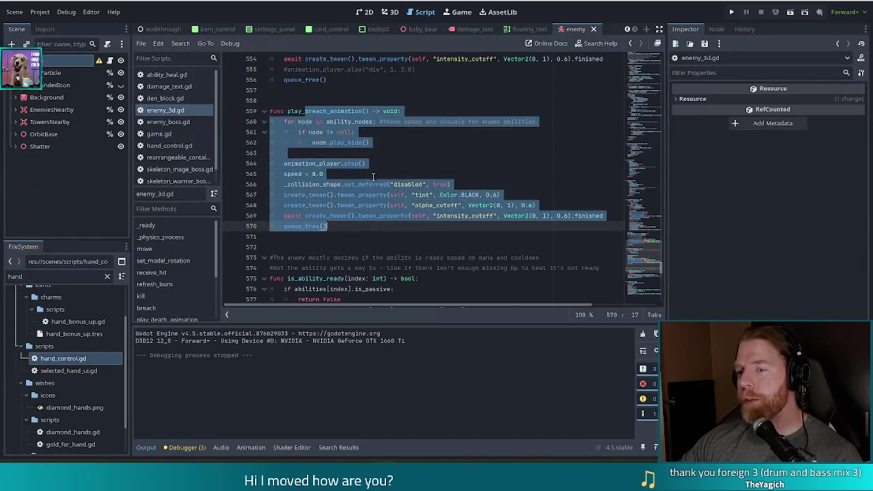
scroll(373, 176, "up", 6)
left_click(372, 144)
scroll(368, 146, "up", 4)
scroll(382, 170, "up", 5)
scroll(408, 197, "down", 5)
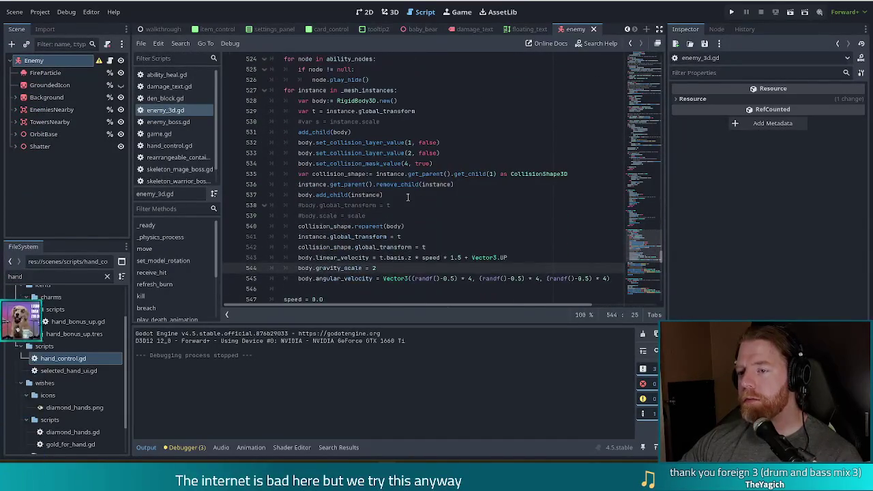
left_click(344, 110)
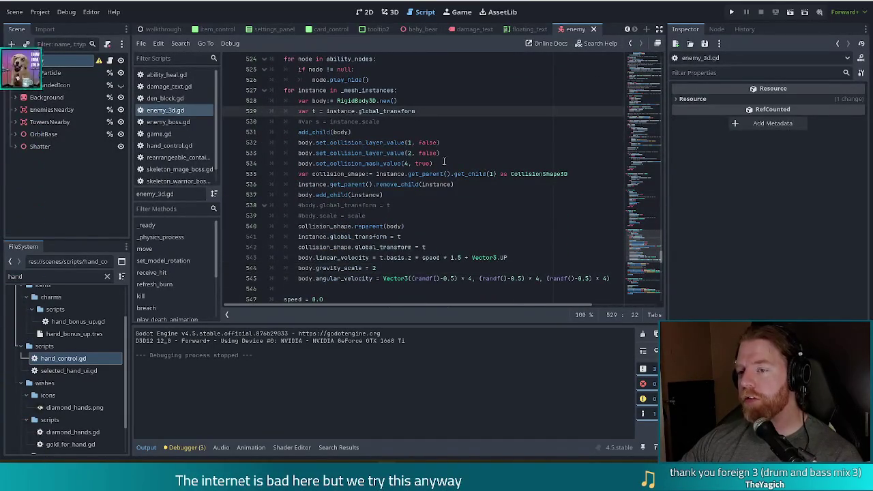
scroll(491, 184, "up", 1)
scroll(489, 185, "down", 2)
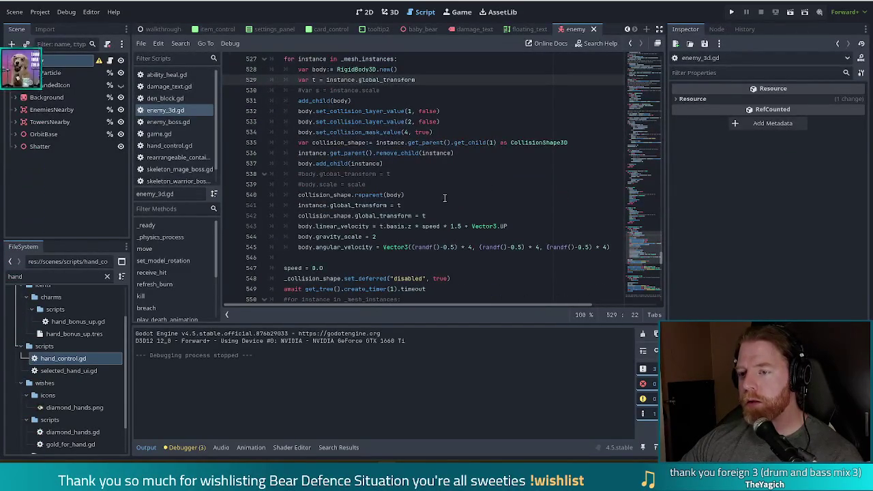
scroll(446, 191, "down", 4)
left_click(458, 165)
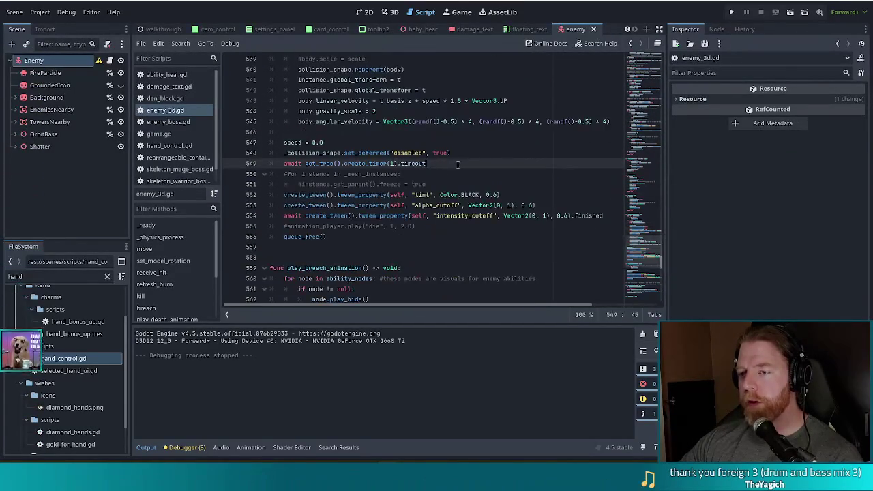
left_click_drag(458, 164, 479, 151)
scroll(409, 167, "up", 3)
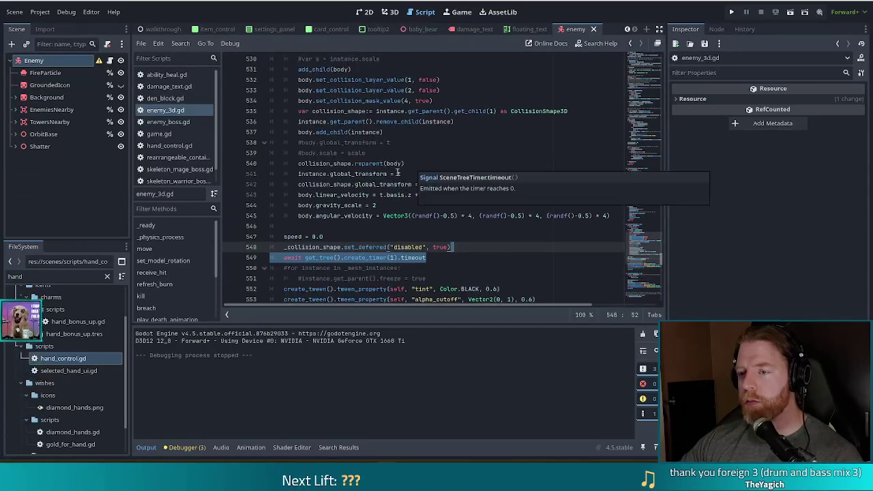
mouse_move(386, 172)
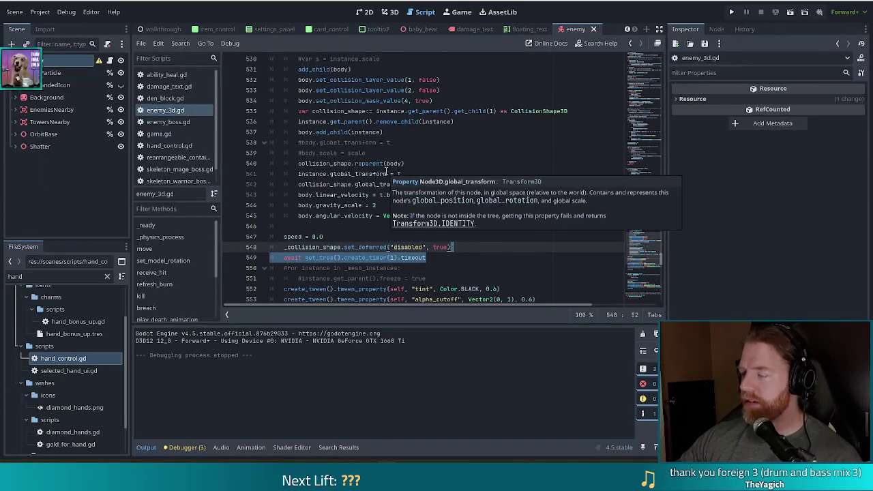
scroll(385, 162, "down", 9)
left_click(380, 164)
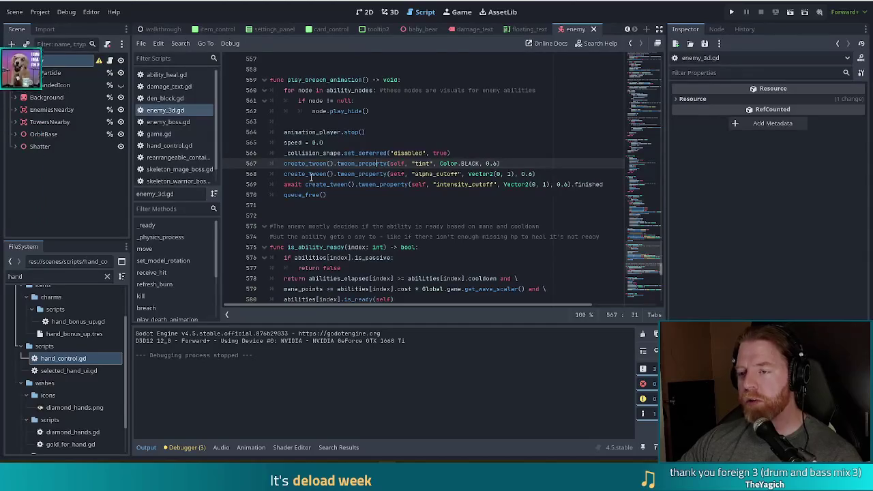
mouse_move(320, 80)
left_mouse_down()
mouse_move(351, 200)
mouse_move(327, 195)
left_mouse_up()
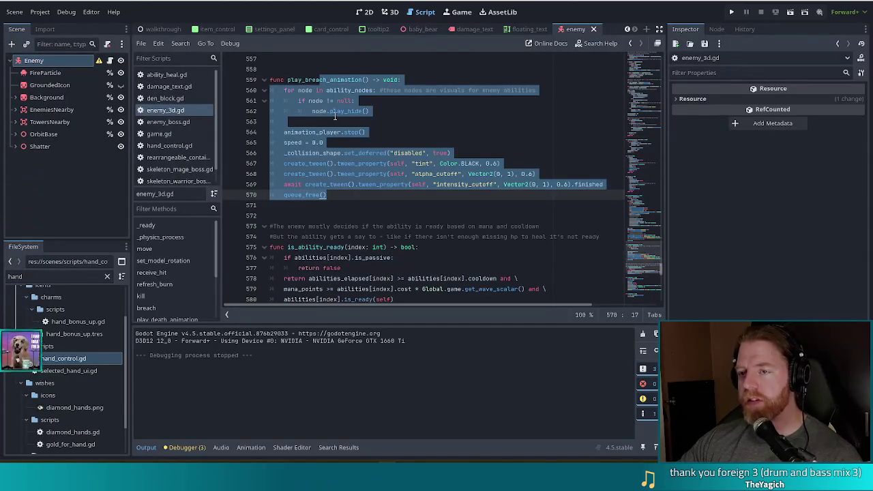
left_click(315, 175)
key("Down")
key("Down")
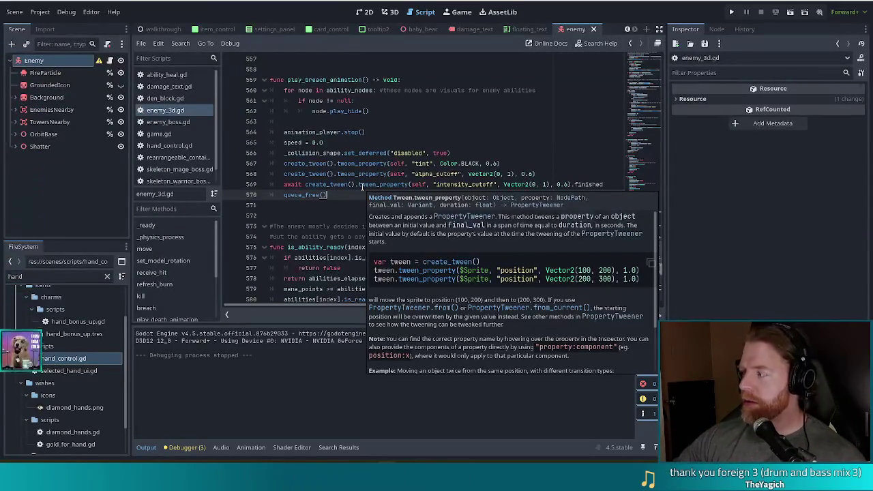
left_click(368, 121)
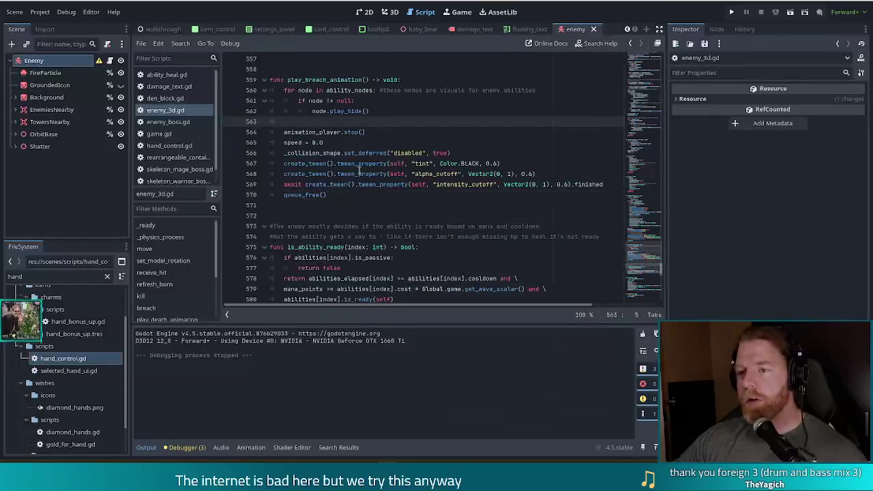
left_click(360, 143)
left_click_drag(324, 79, 354, 199)
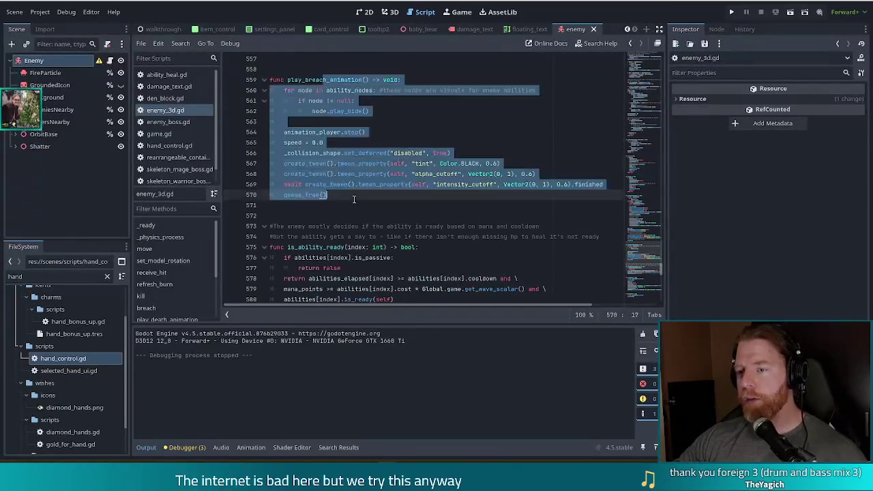
left_click(325, 152)
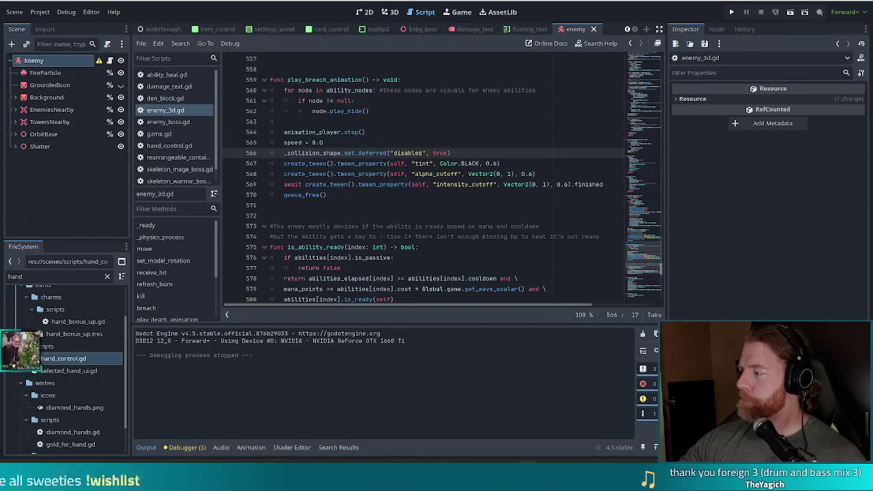
left_click(413, 184)
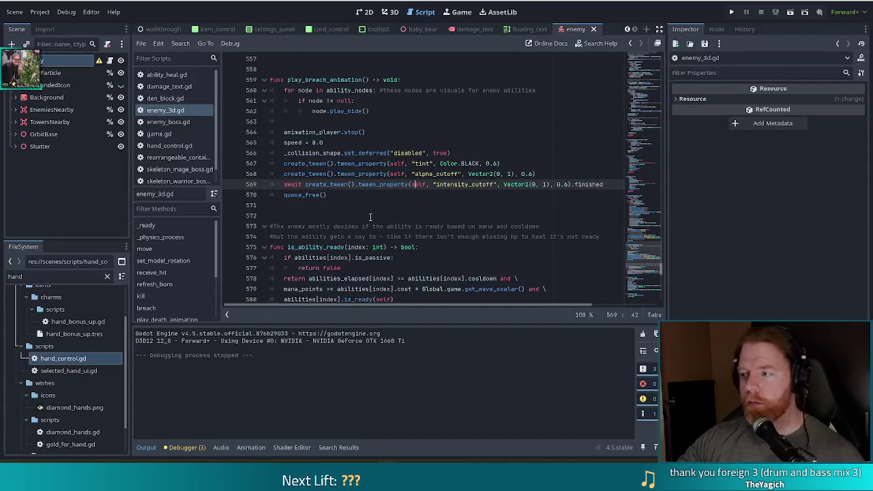
left_click(395, 164)
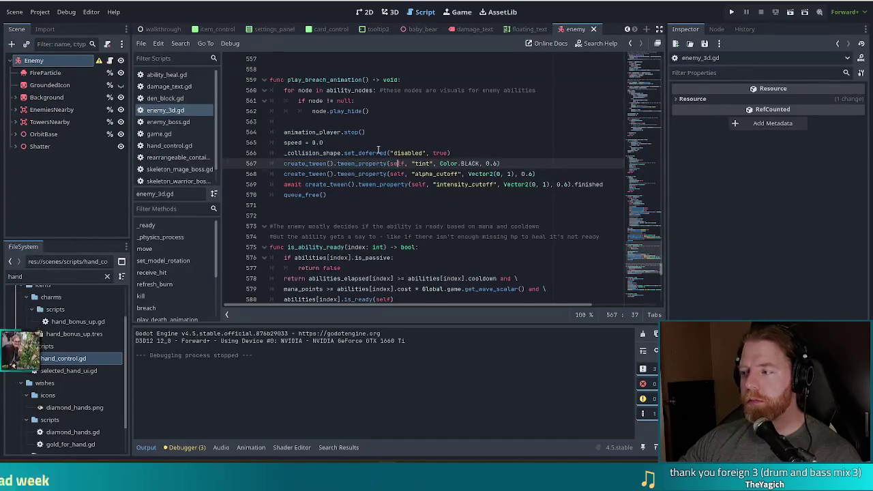
left_click(329, 142)
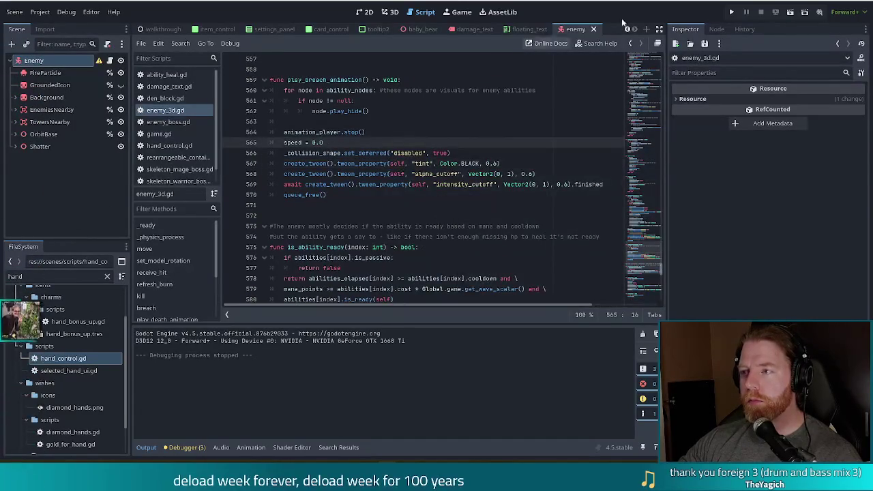
Step: Run the project, start a new game, launch Level 1's first wave, then stop the run
left_click(731, 13)
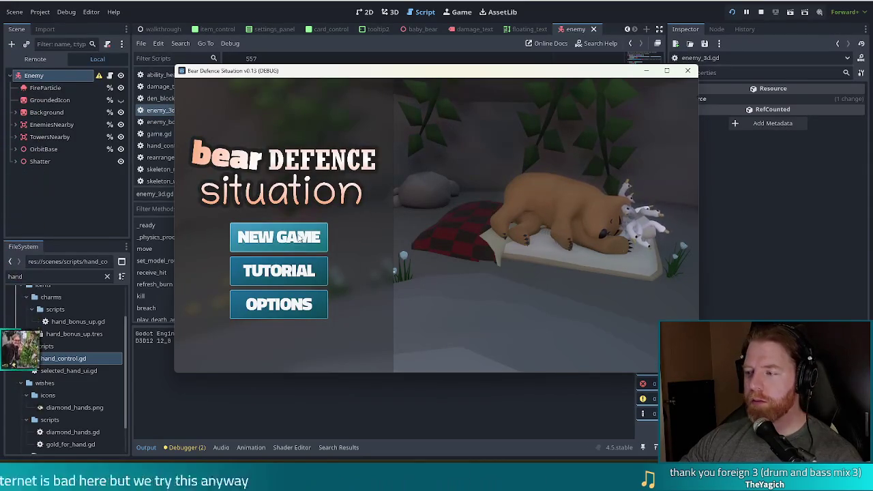
mouse_move(570, 78)
left_mouse_down()
mouse_move(543, 66)
mouse_move(556, 69)
left_mouse_up()
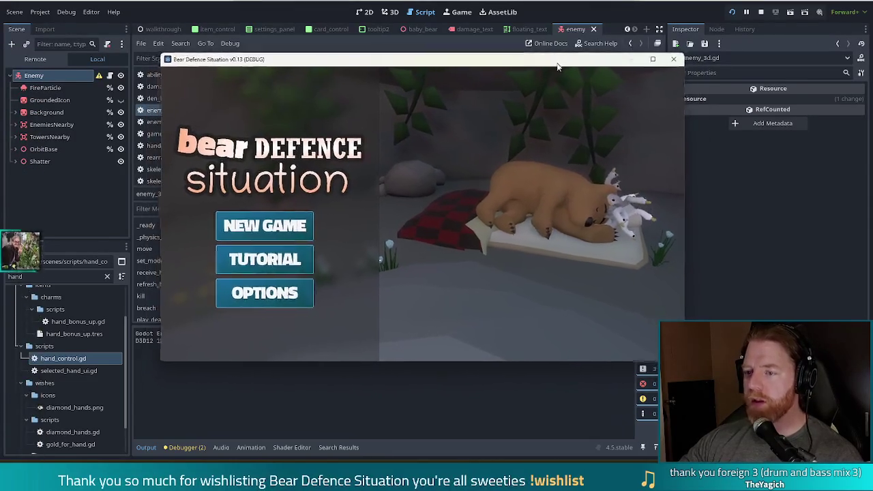
left_click(280, 229)
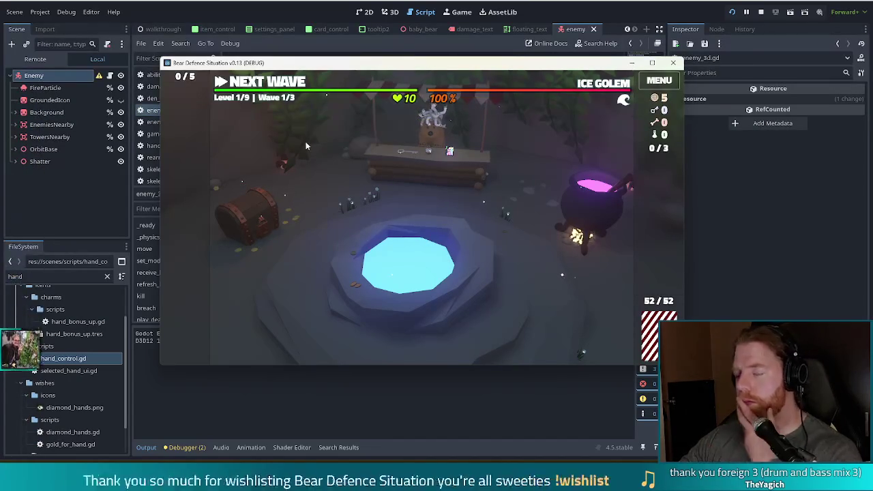
left_click(271, 79)
left_click(272, 80)
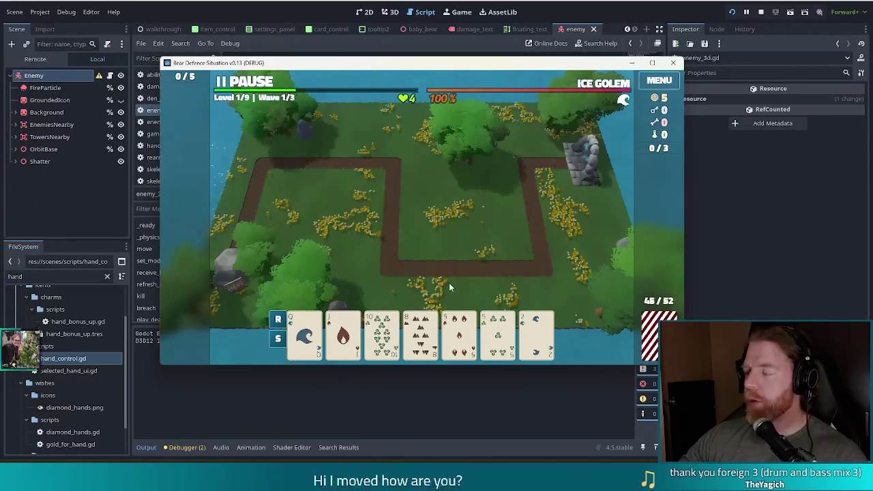
left_click(762, 14)
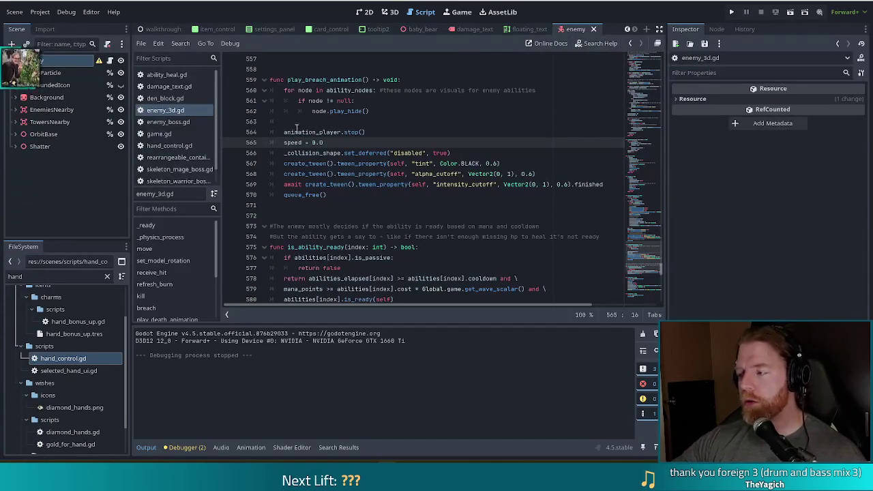
Step: Place the caret at the end of the queue_free() line in enemy_3d.gd
left_click(443, 194)
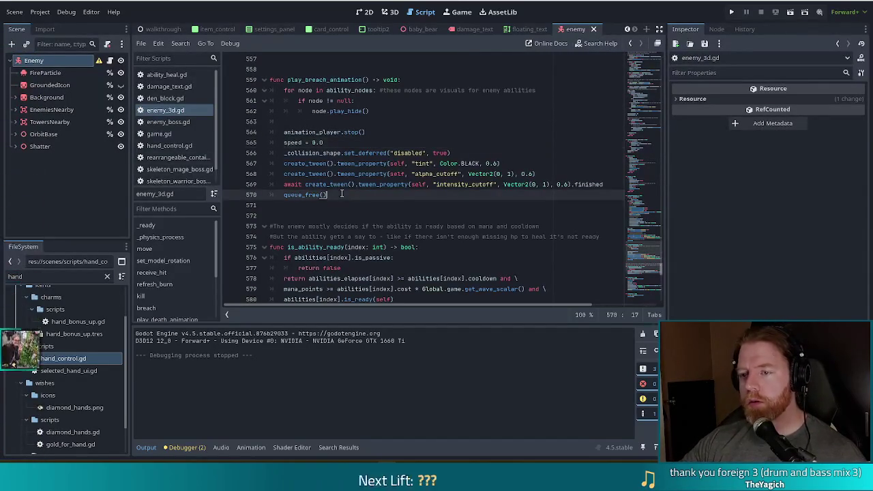
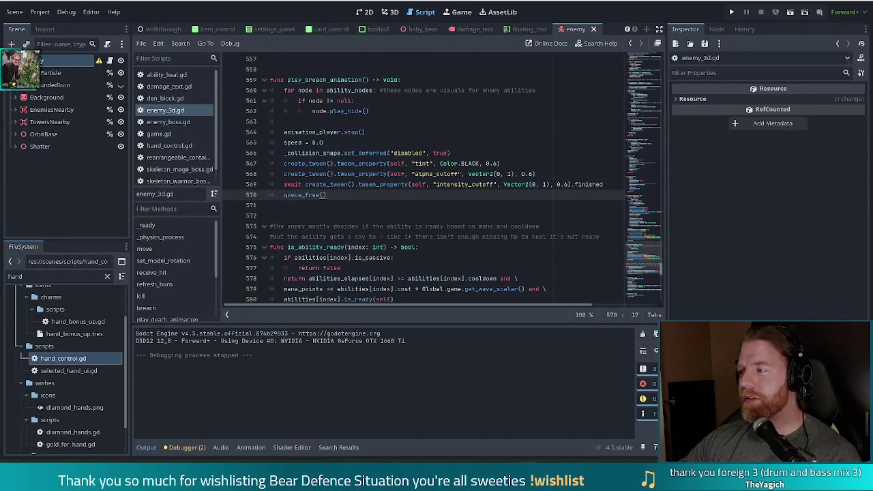
Step: Review the intensity_cutoff tween and collision-disabling lines in enemy_3d.gd, then open den_block.gd
left_click(371, 185)
left_click(333, 153)
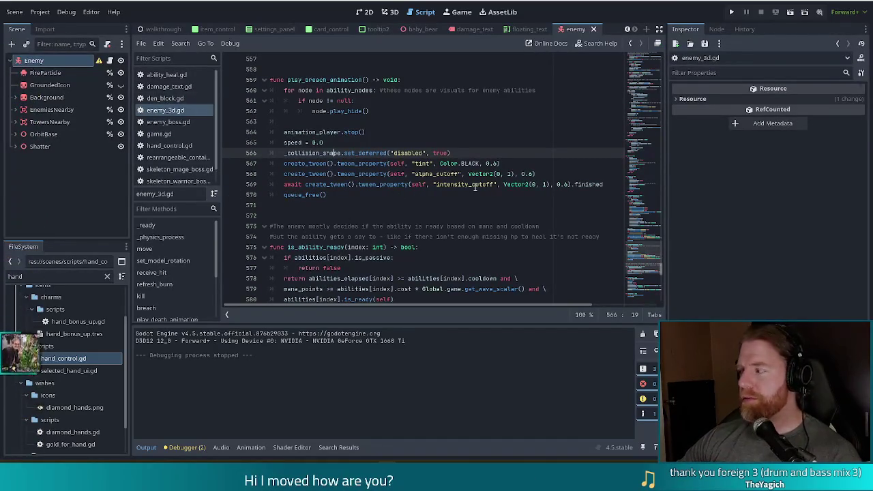
left_click(164, 98)
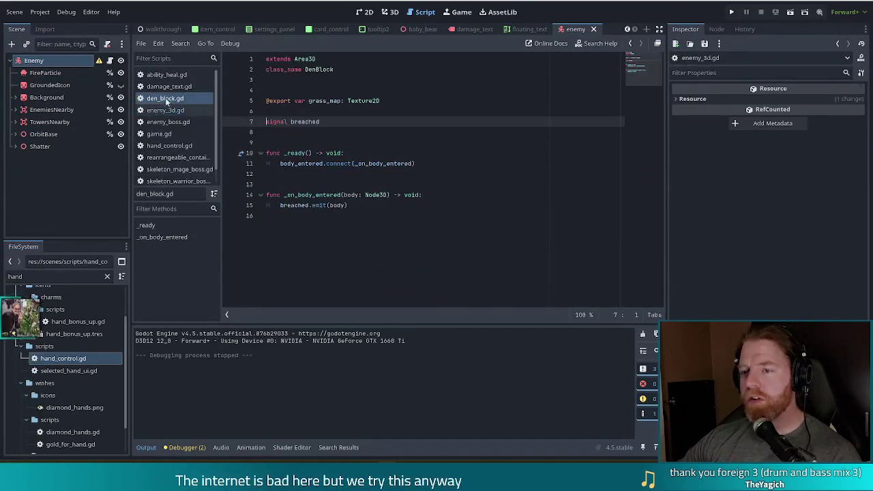
Step: Replace the FileSystem filter text with 'den' to show only the den files
left_click_drag(31, 276, 2, 276)
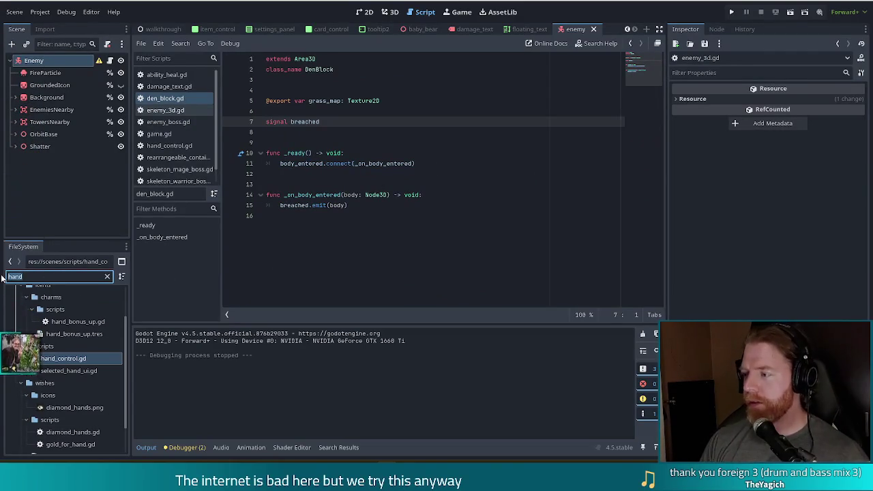
type("den")
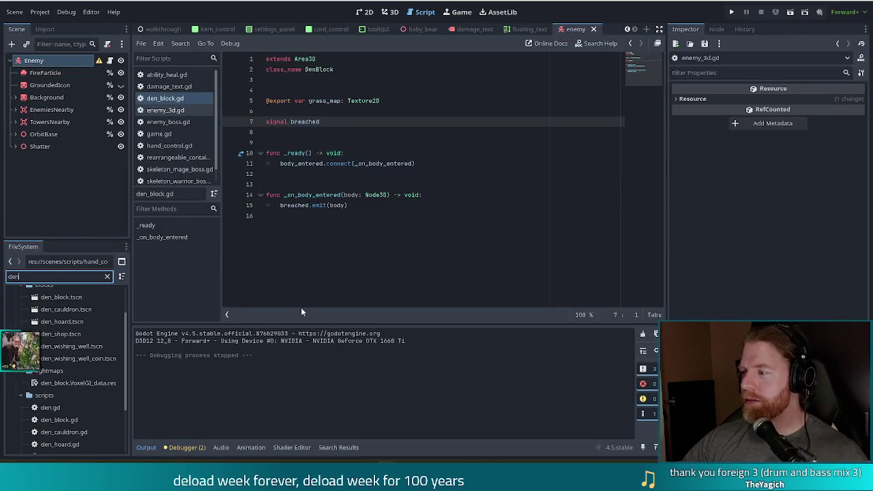
scroll(102, 356, "up", 2)
Step: Open den_block.tscn and orbit and zoom the viewport to inspect the cave rock, trees and sign
double_click(98, 342)
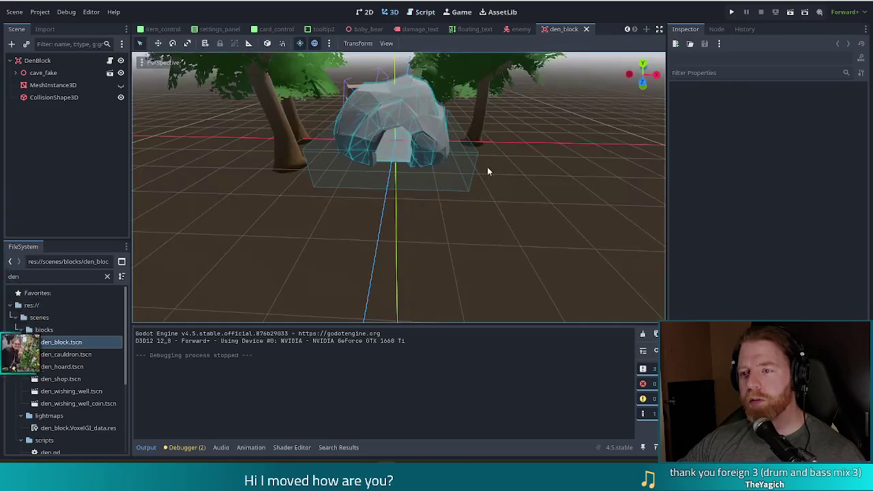
scroll(489, 172, "down", 3)
scroll(497, 195, "down", 3)
mouse_move(507, 190)
left_mouse_down()
mouse_move(530, 189)
mouse_move(339, 180)
mouse_move(468, 208)
mouse_move(505, 228)
left_mouse_up()
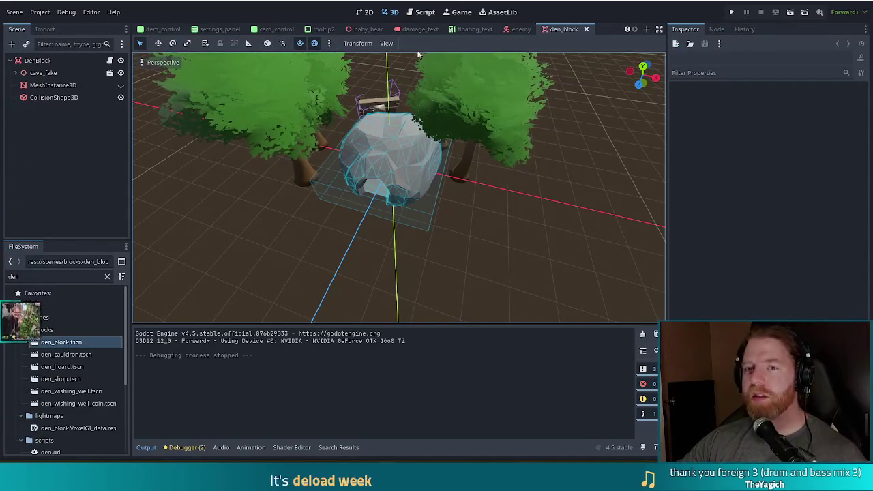
scroll(485, 238, "down", 5)
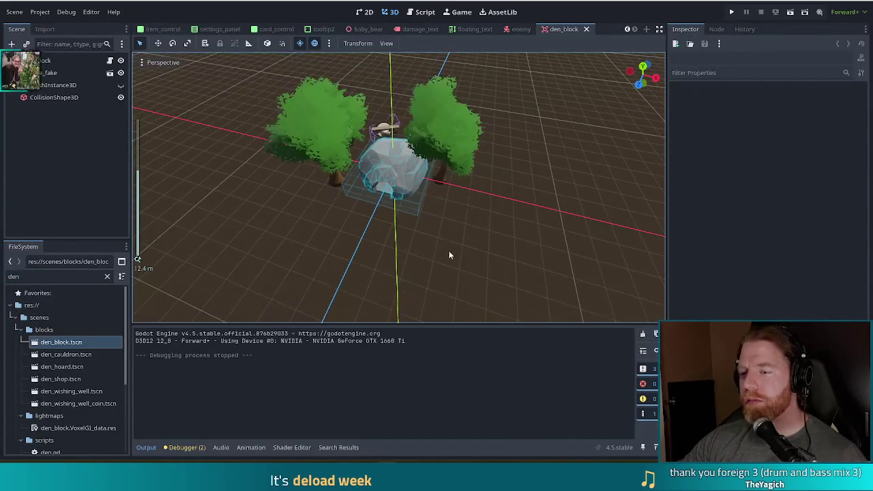
scroll(455, 233, "up", 2)
mouse_move(455, 233)
left_mouse_down()
mouse_move(503, 203)
mouse_move(517, 204)
mouse_move(521, 221)
mouse_move(519, 199)
left_mouse_up()
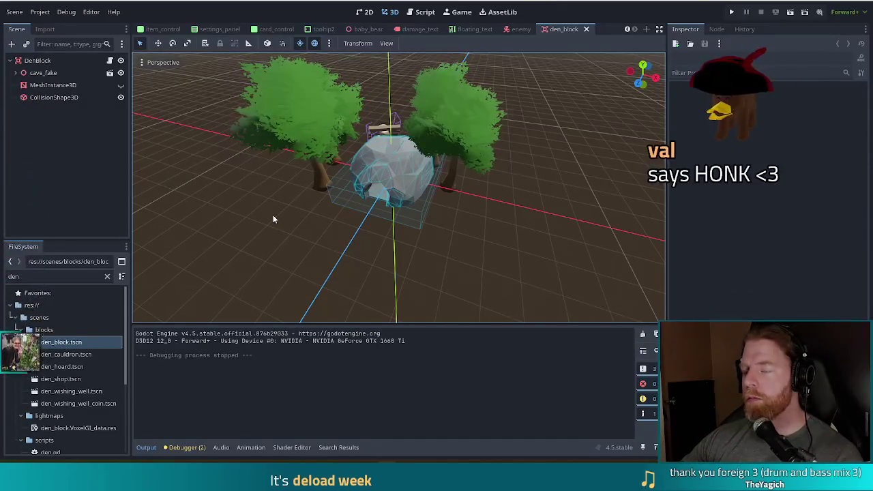
left_click(41, 72)
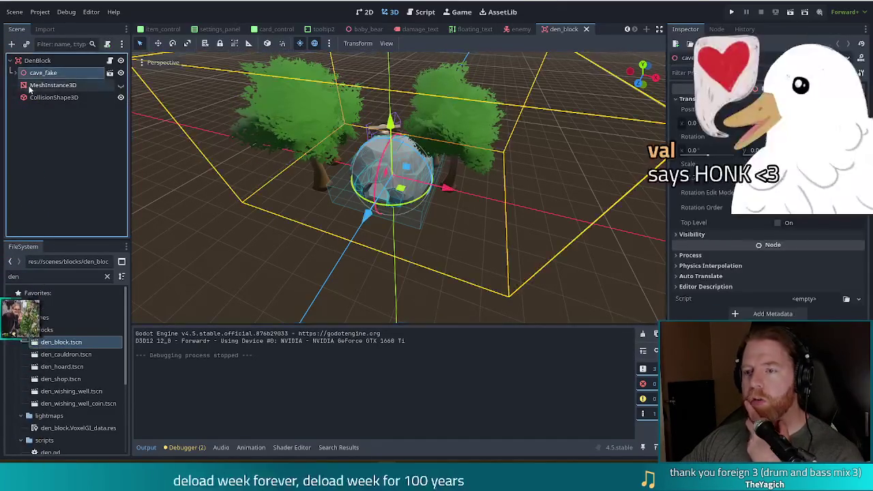
left_click(16, 73)
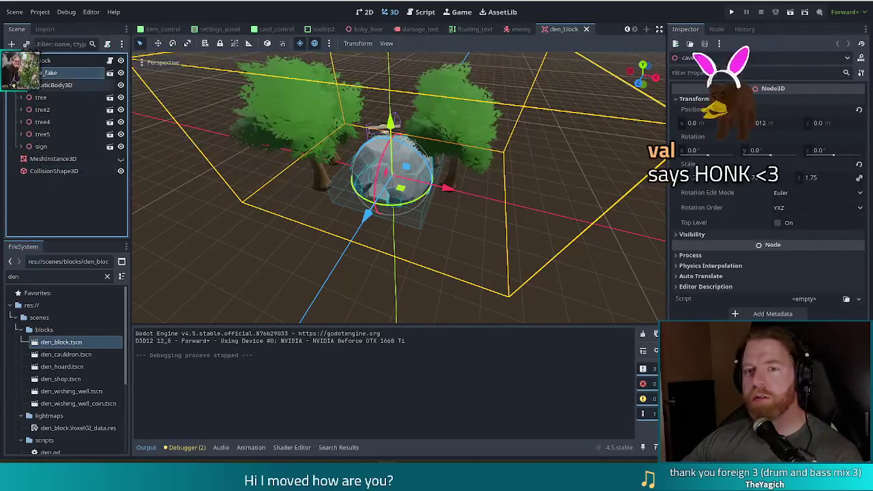
key("Left")
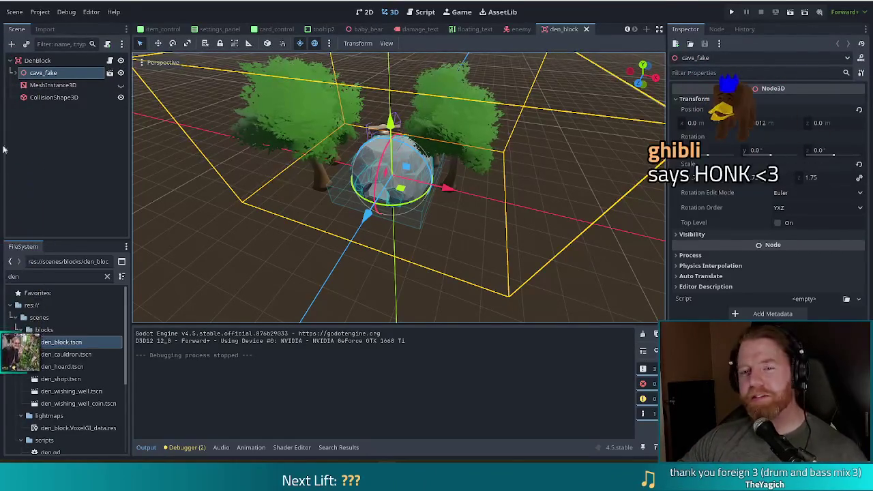
left_click(14, 72)
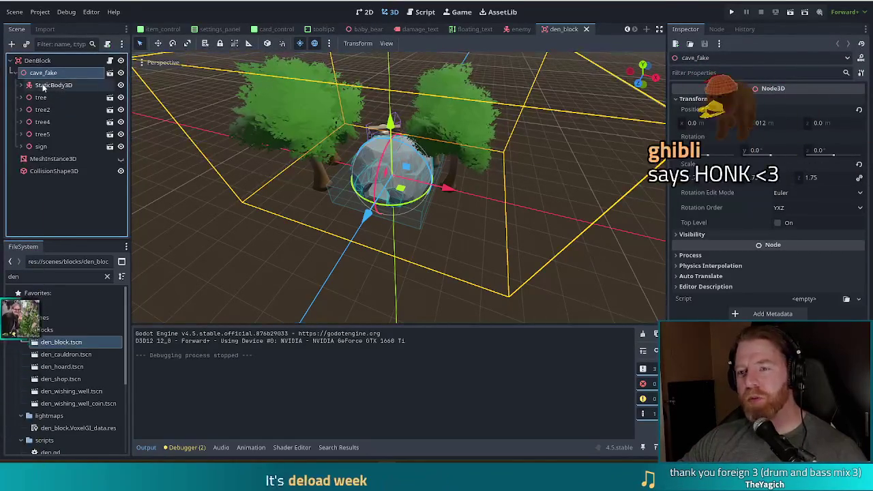
Step: Inspect the StaticBody3D's CollisionShape3D2 under cave_fake and confirm it uses a ConcavePolygonShape3D
left_click(45, 85)
left_click(21, 85)
left_click(66, 97)
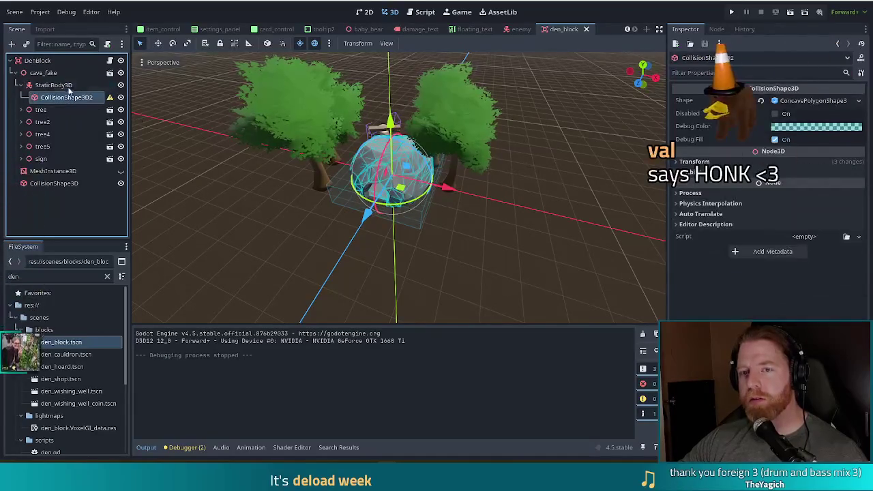
left_click(67, 86)
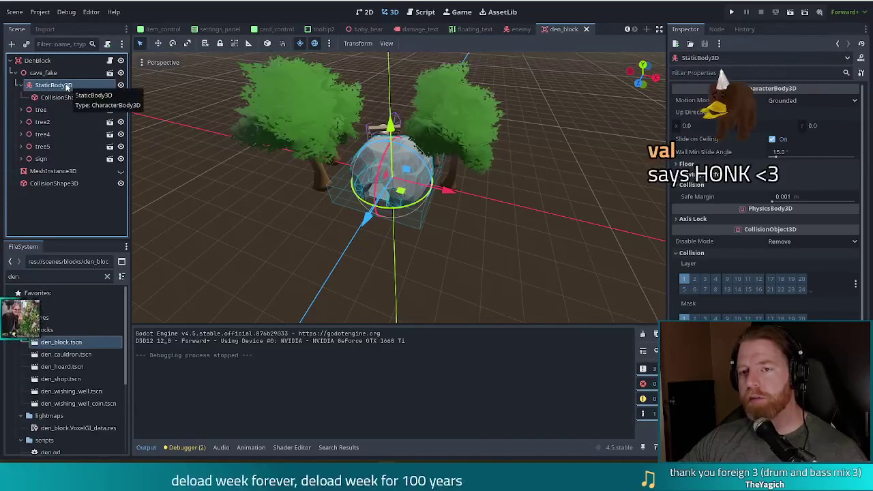
left_click(62, 98)
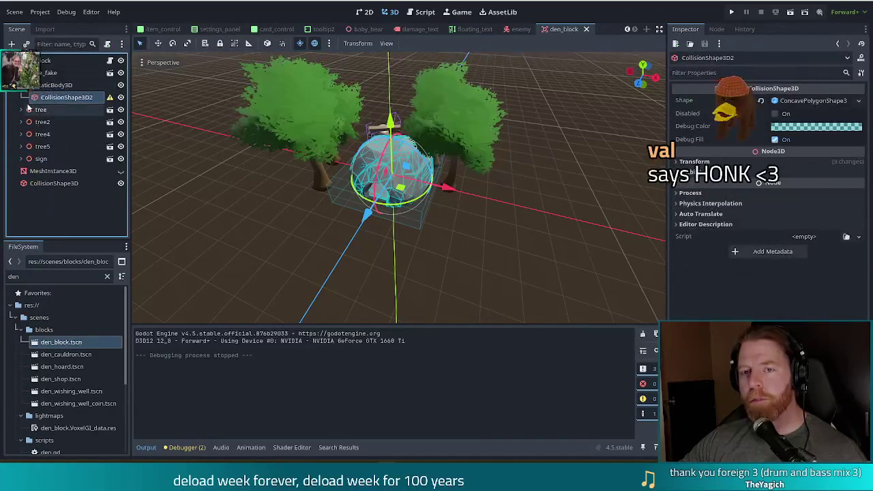
Step: Select the first tree node, collapse StaticBody3D, and pick the left tree's Trunk in the viewport
left_click(35, 109)
left_click(16, 73)
left_click(17, 72)
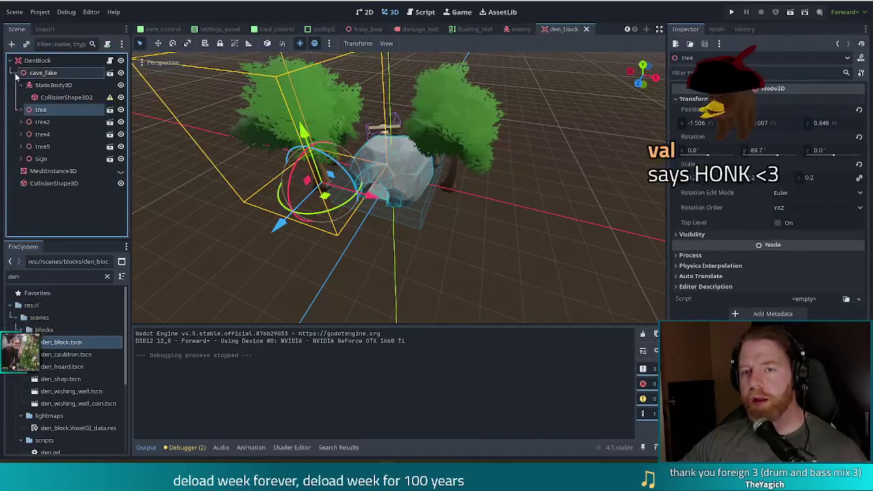
left_click(26, 85)
left_click(22, 85)
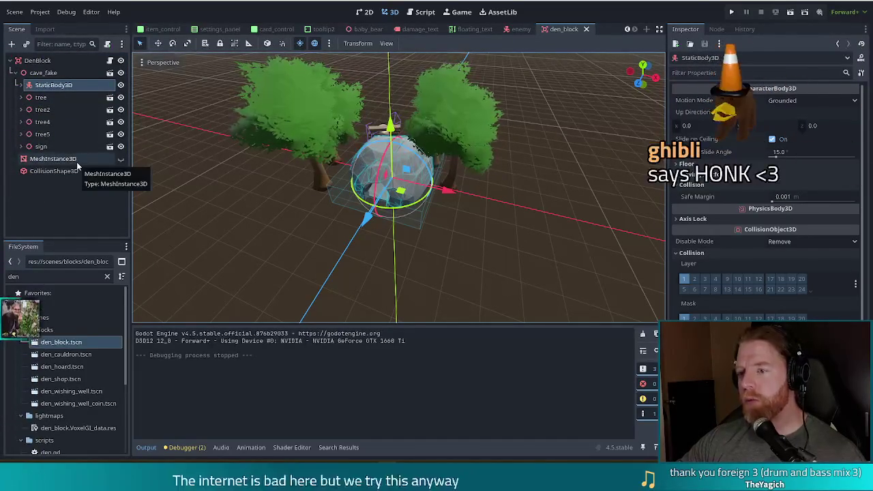
left_click(319, 179)
mouse_move(308, 231)
left_mouse_down()
mouse_move(337, 227)
mouse_move(374, 202)
mouse_move(356, 212)
left_mouse_up()
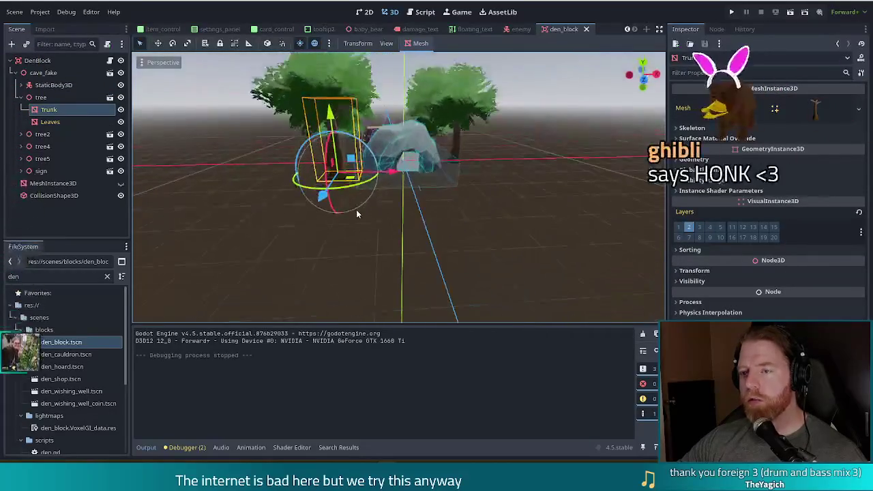
key("r")
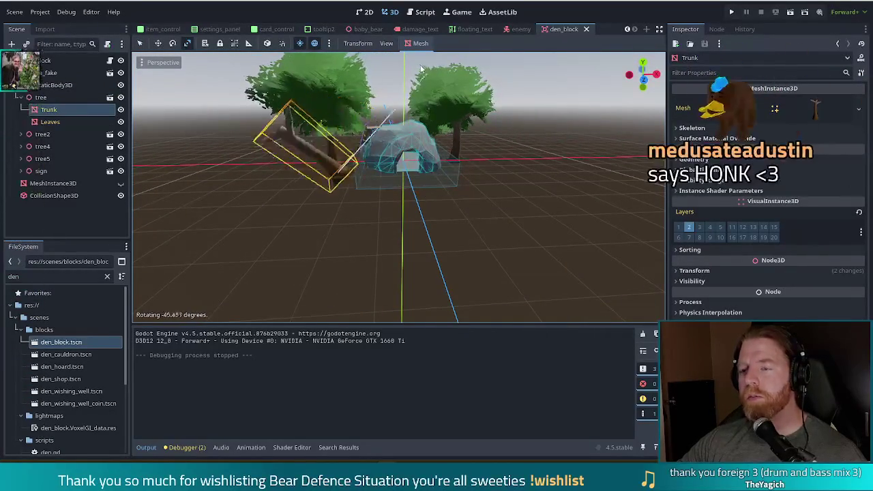
key("Escape")
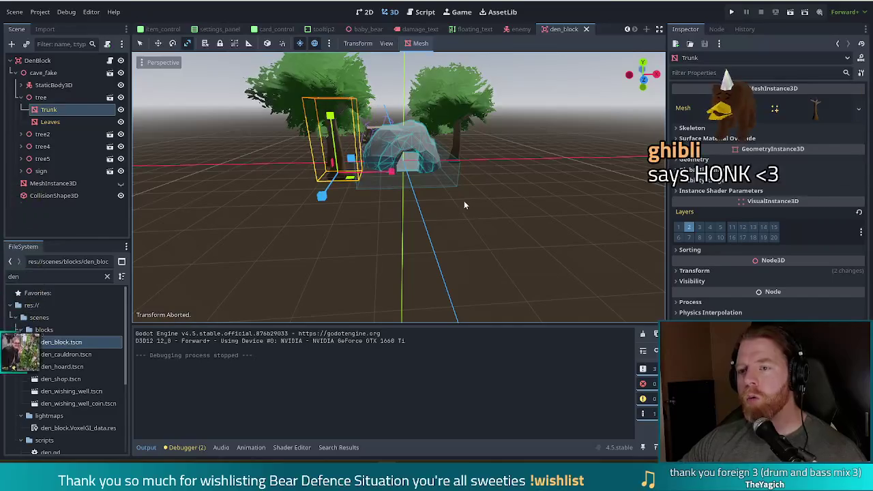
left_click(41, 98)
key("r")
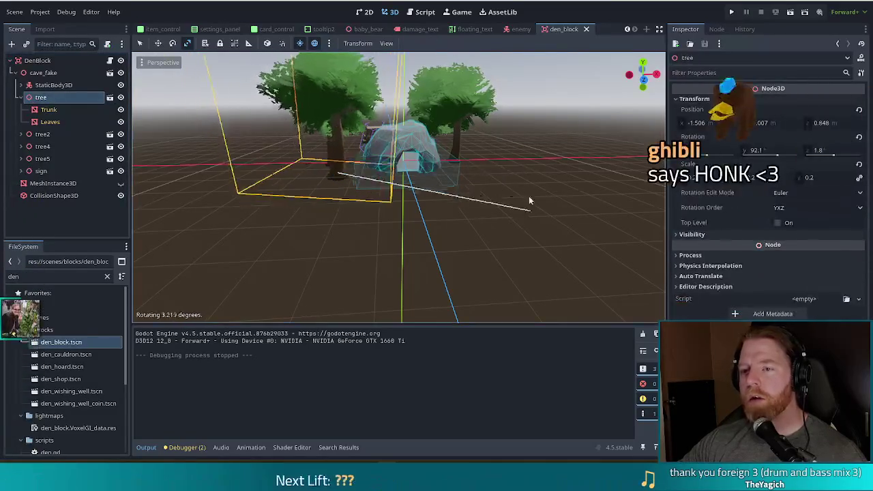
key("Escape")
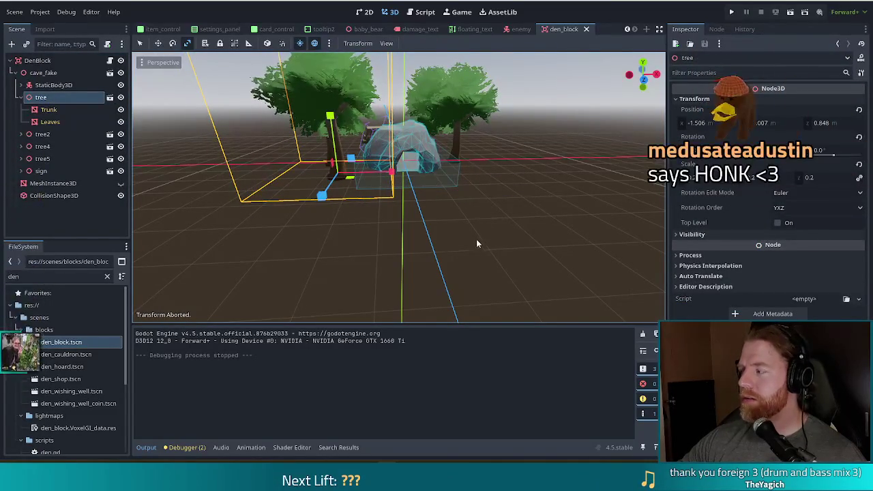
left_click_drag(527, 163, 501, 201)
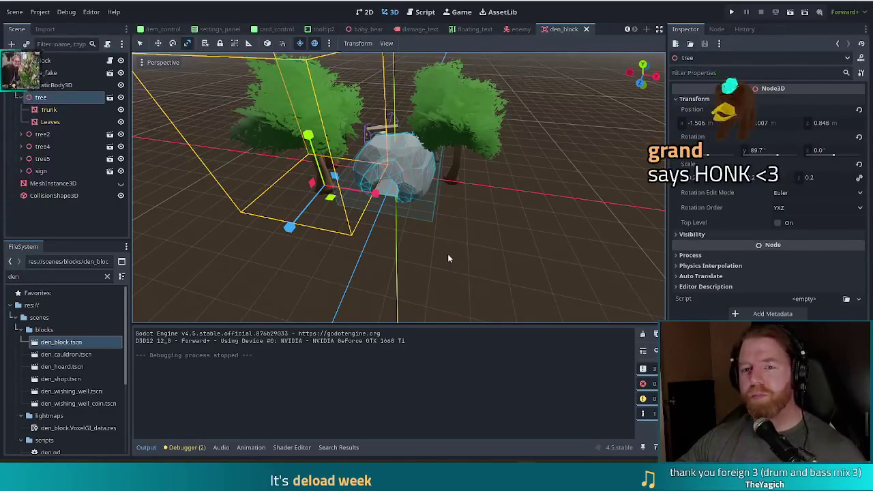
Step: Drag tree, tree2, tree4, tree5 and sign onto DenBlock, folding the tree and cave_fake branches
left_click(21, 97)
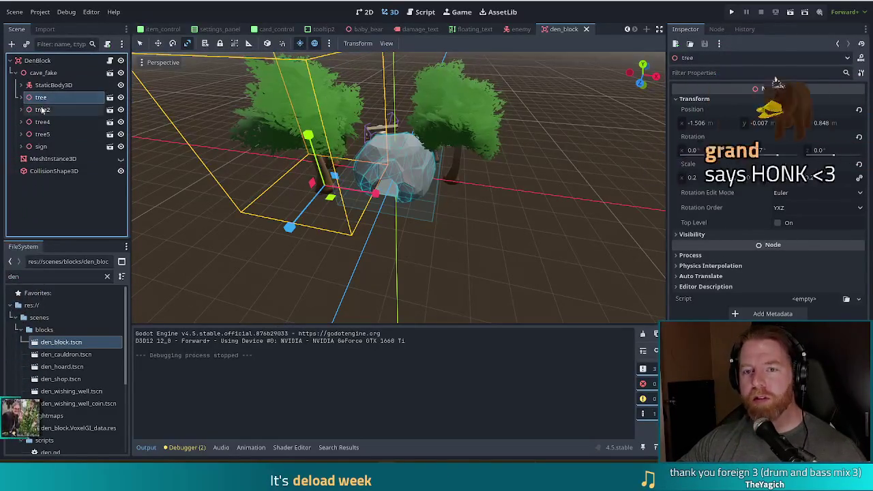
left_click(42, 146, "shift")
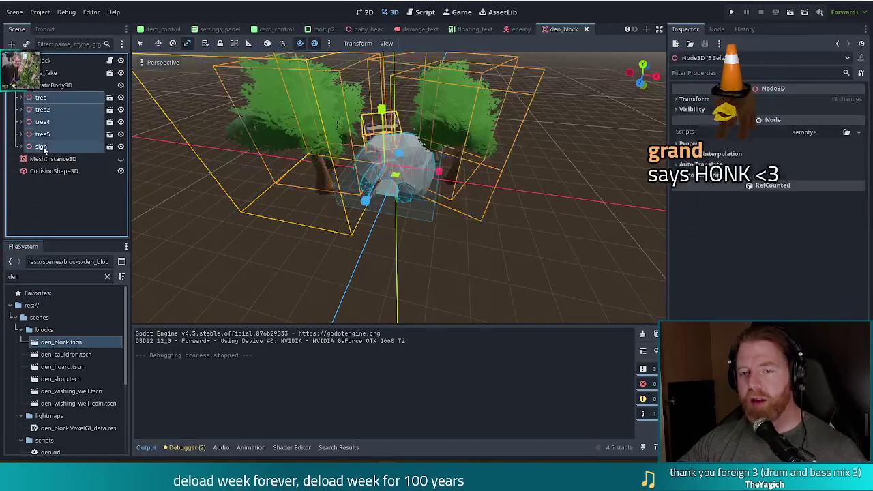
mouse_move(41, 100)
left_mouse_down()
mouse_move(31, 63)
mouse_move(43, 66)
left_mouse_up()
left_click(15, 73)
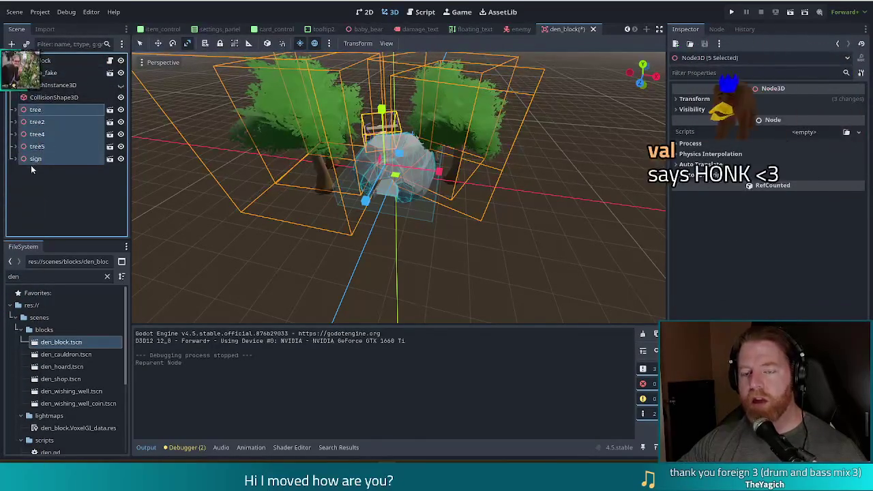